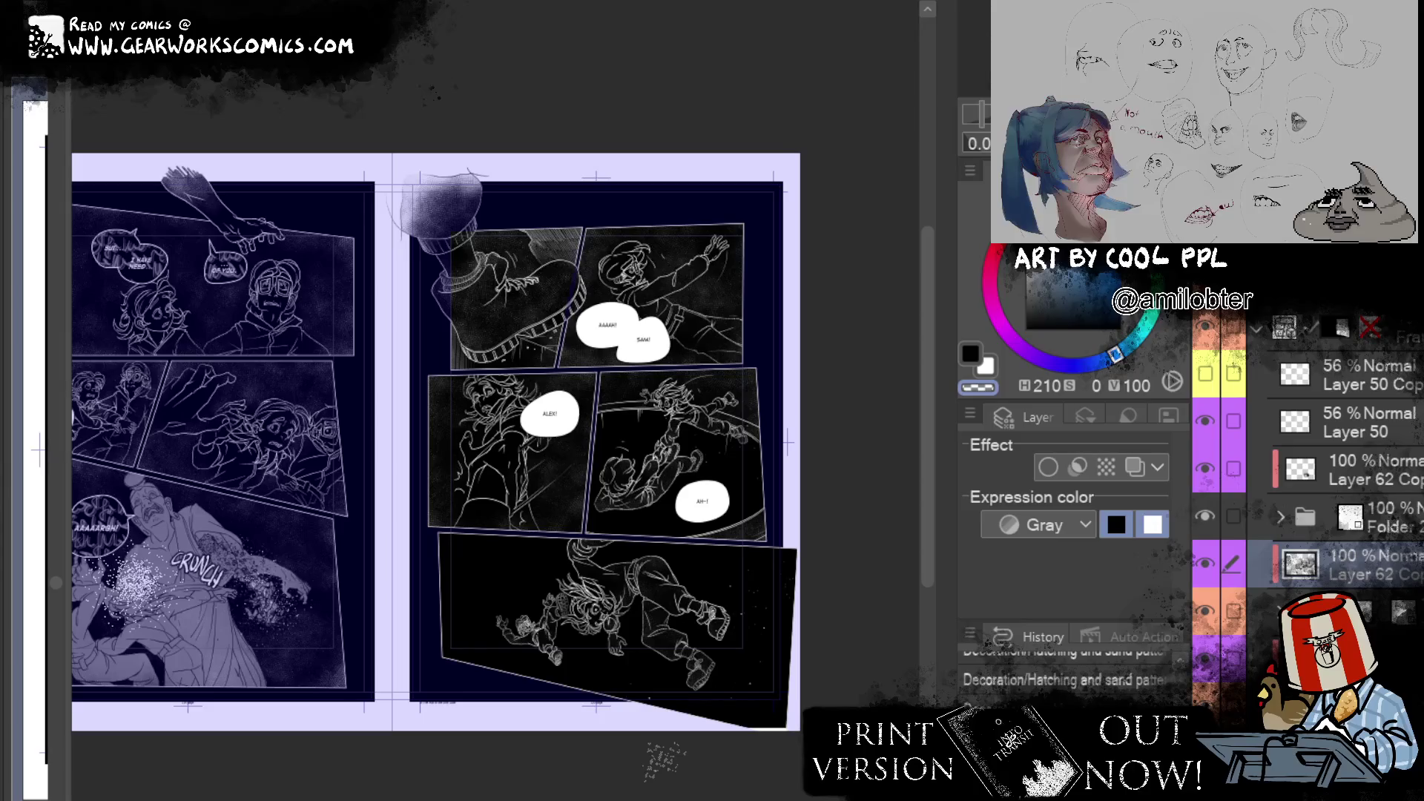
# Step: Centre the full two-page spread in view and select the texture layer to paint on
pyautogui.scroll(3, 675, 540)
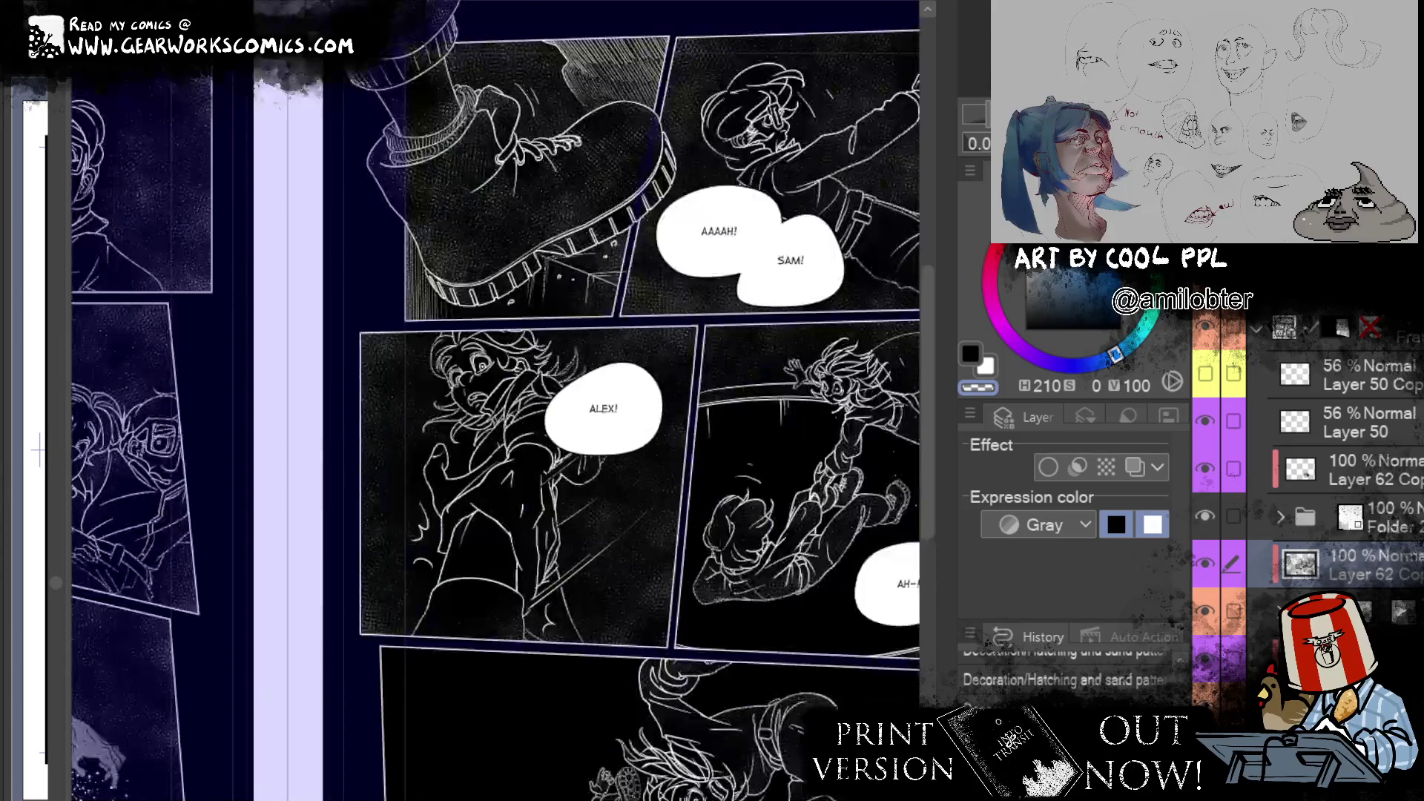
pyautogui.moveTo(675, 540); pyautogui.dragTo(620, 201)
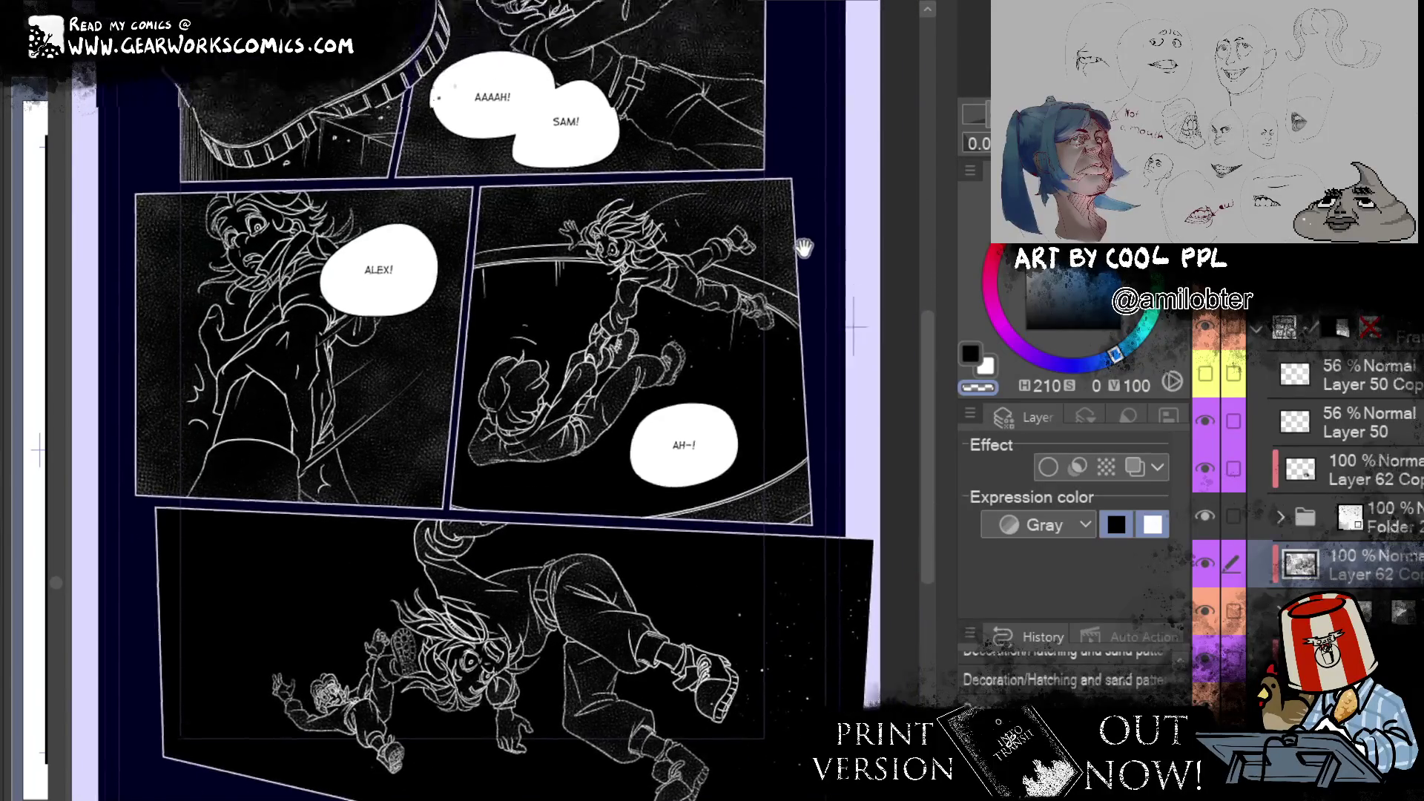
pyautogui.moveTo(804, 248)
pyautogui.mouseDown()
pyautogui.moveTo(771, 517)
pyautogui.moveTo(800, 347)
pyautogui.mouseUp()
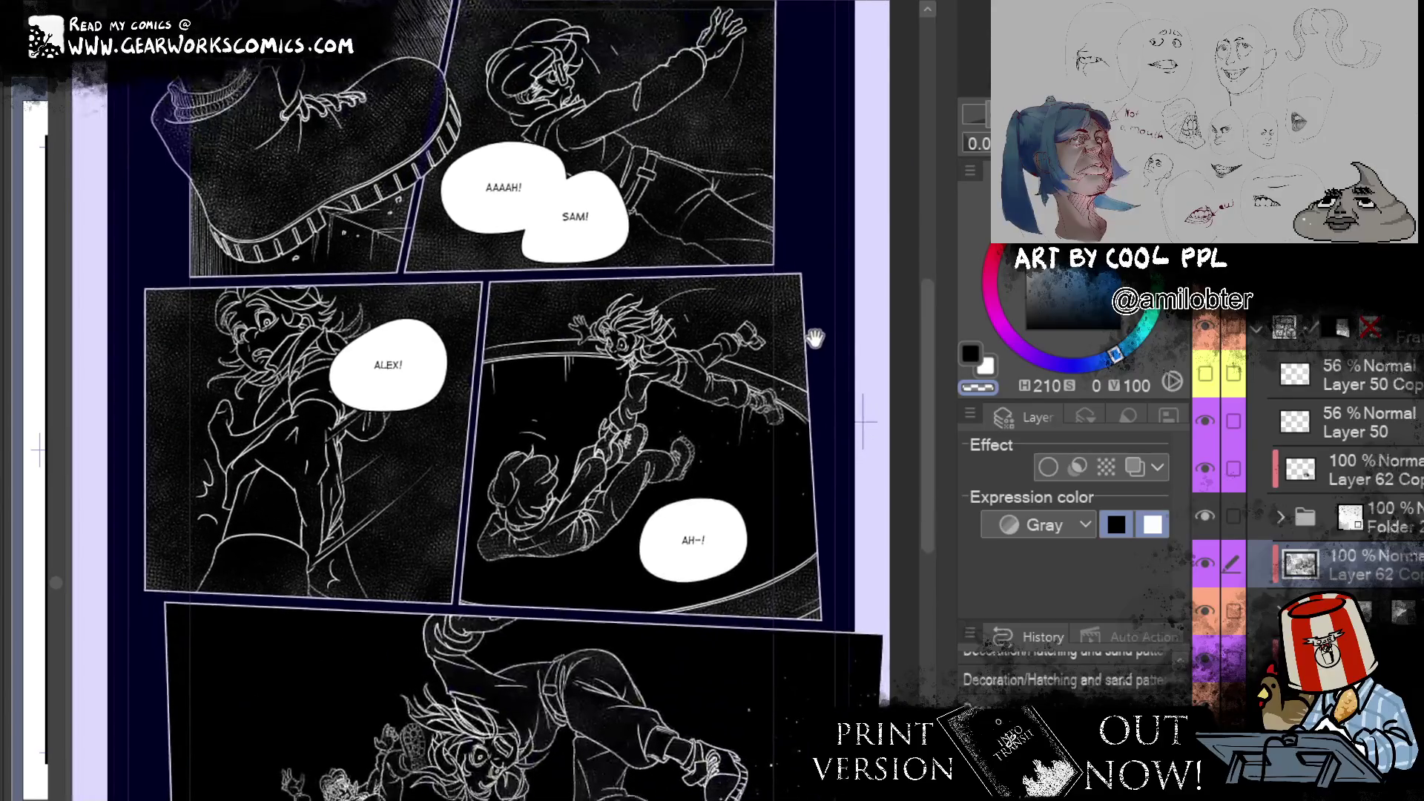
pyautogui.scroll(-3, 867, 193)
pyautogui.moveTo(867, 192); pyautogui.dragTo(986, 191)
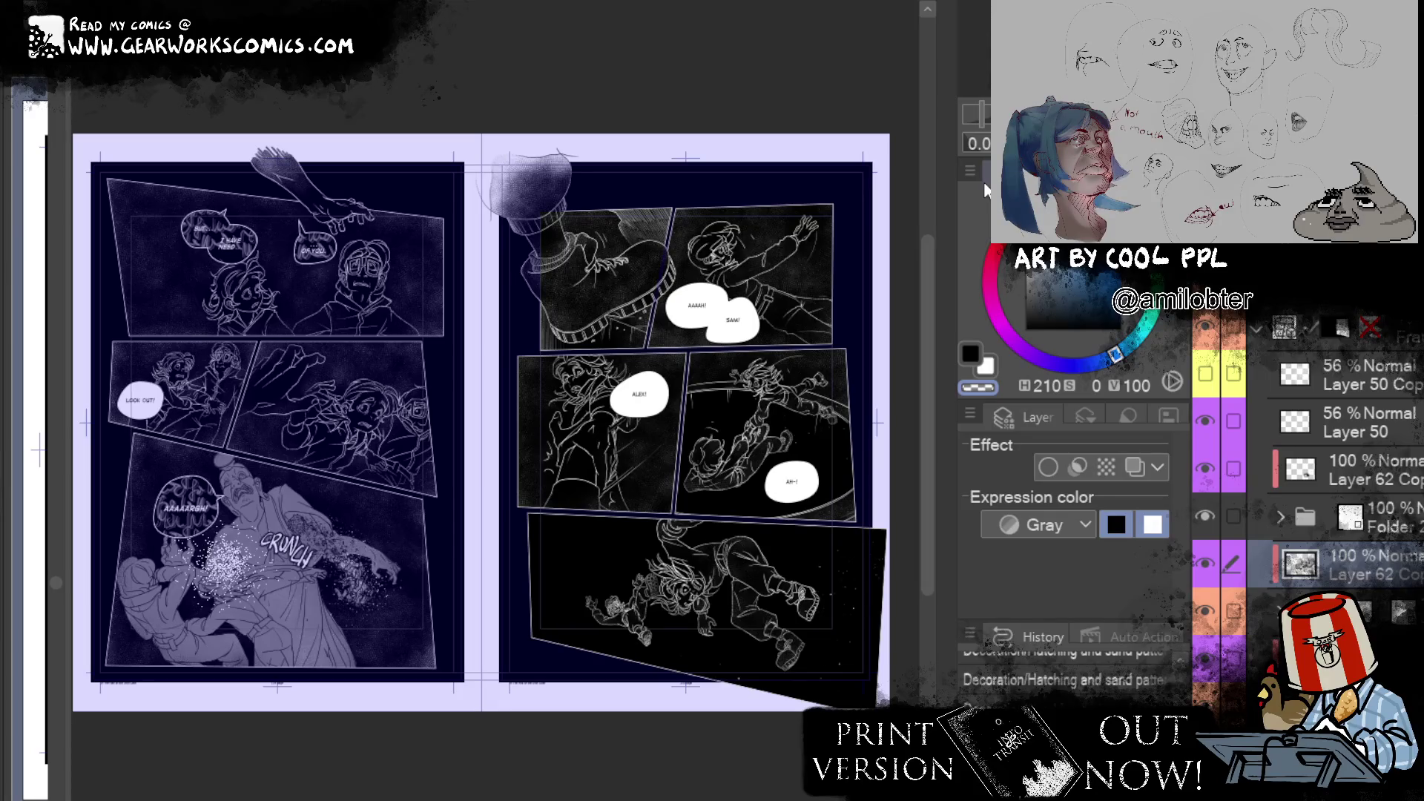
pyautogui.click(1335, 611)
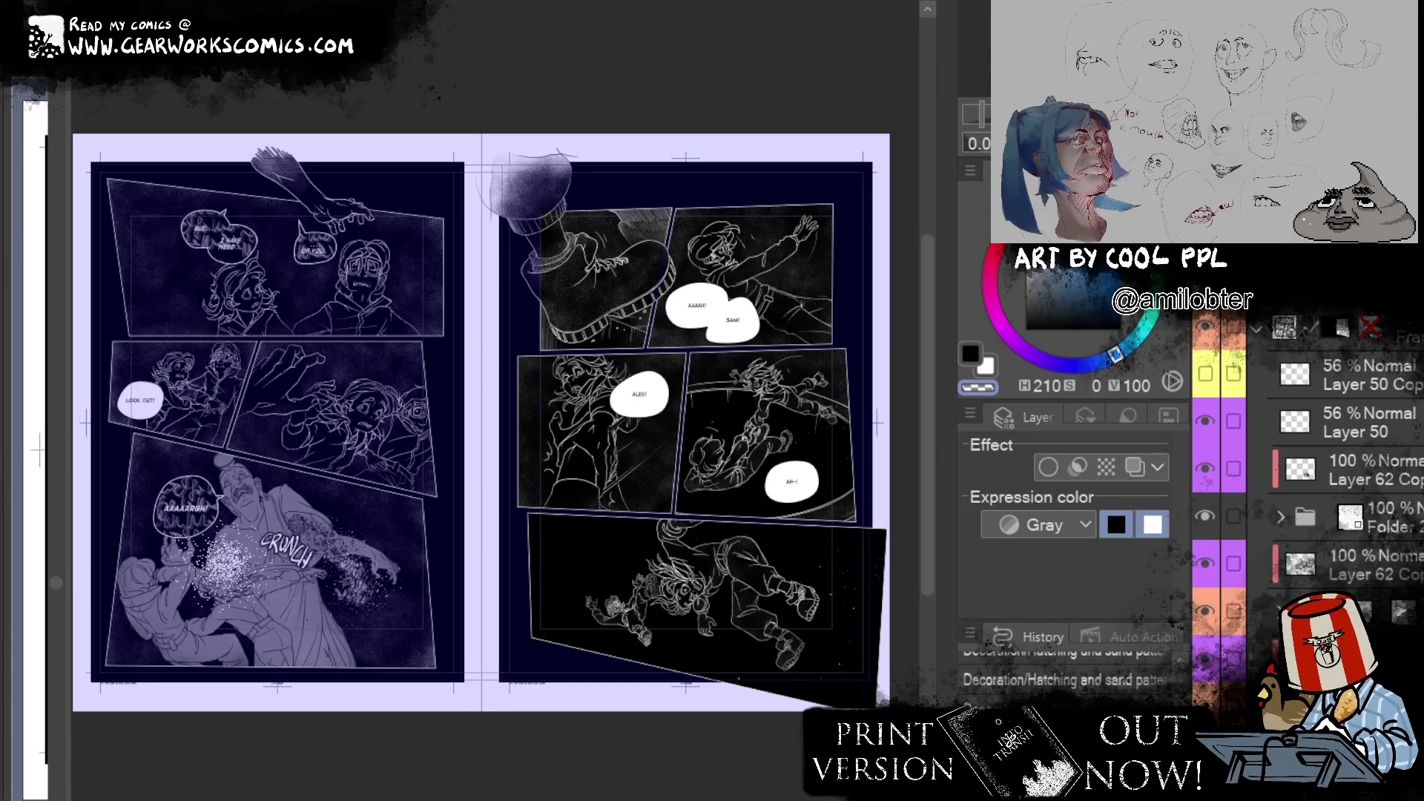
pyautogui.rightClick(312, 191)
pyautogui.click(366, 331)
# Step: Spray white sand texture along both pages' bottom edges where they meet, then add a new raster layer
pyautogui.click(989, 362)
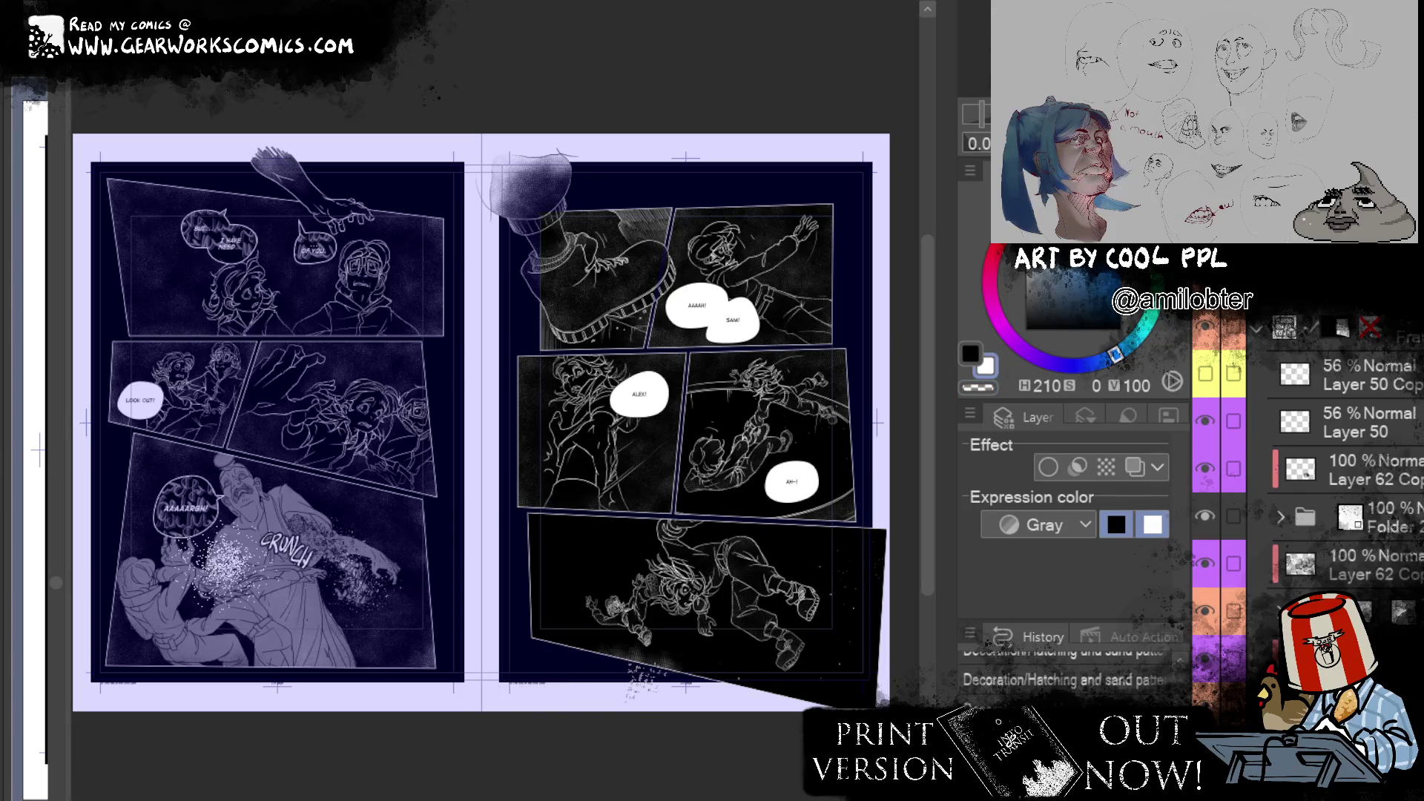
pyautogui.moveTo(619, 688); pyautogui.dragTo(742, 664)
pyautogui.hotkey('alt', '[')
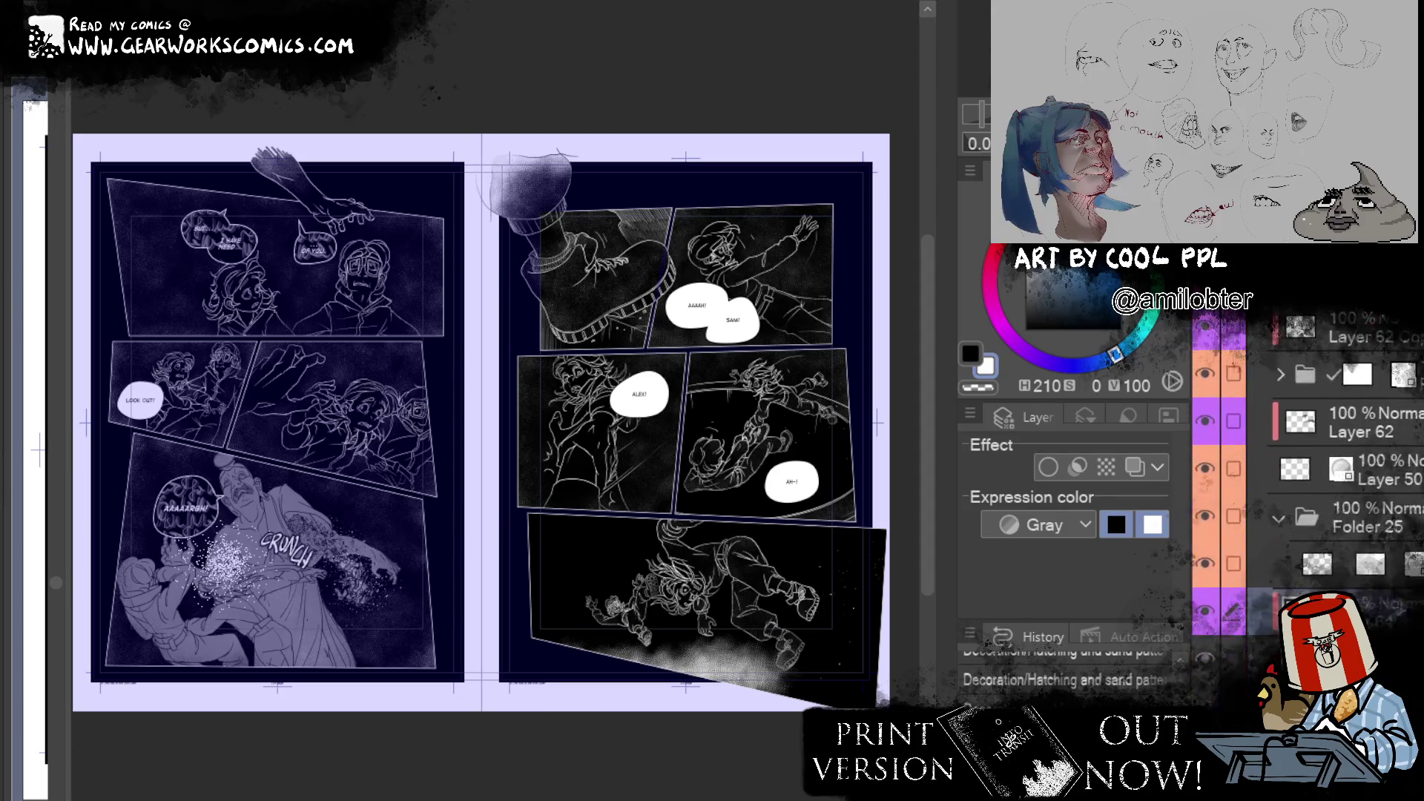
pyautogui.hotkey('alt', '[')
pyautogui.moveTo(556, 689); pyautogui.dragTo(519, 660)
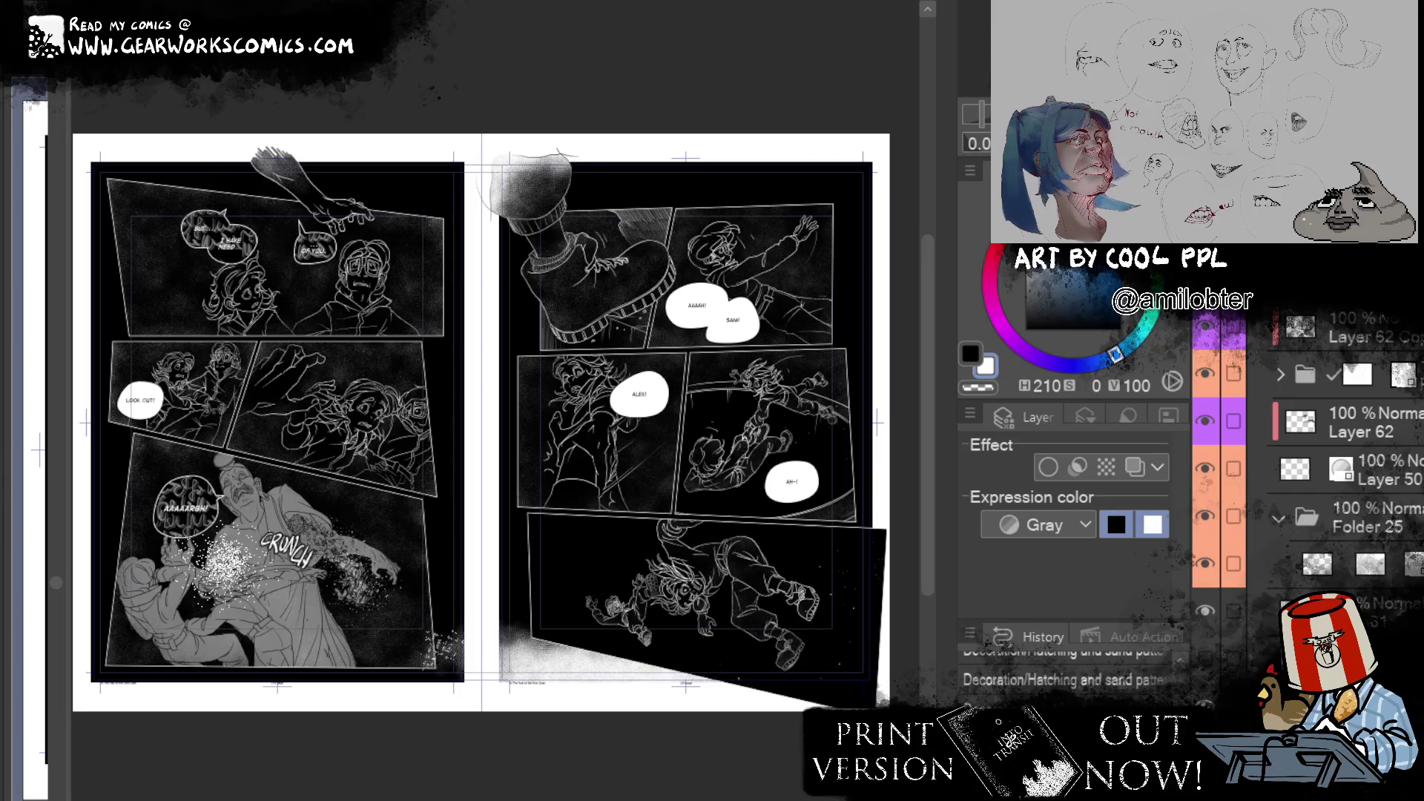
pyautogui.moveTo(445, 649); pyautogui.dragTo(563, 638)
pyautogui.moveTo(445, 622); pyautogui.dragTo(548, 622)
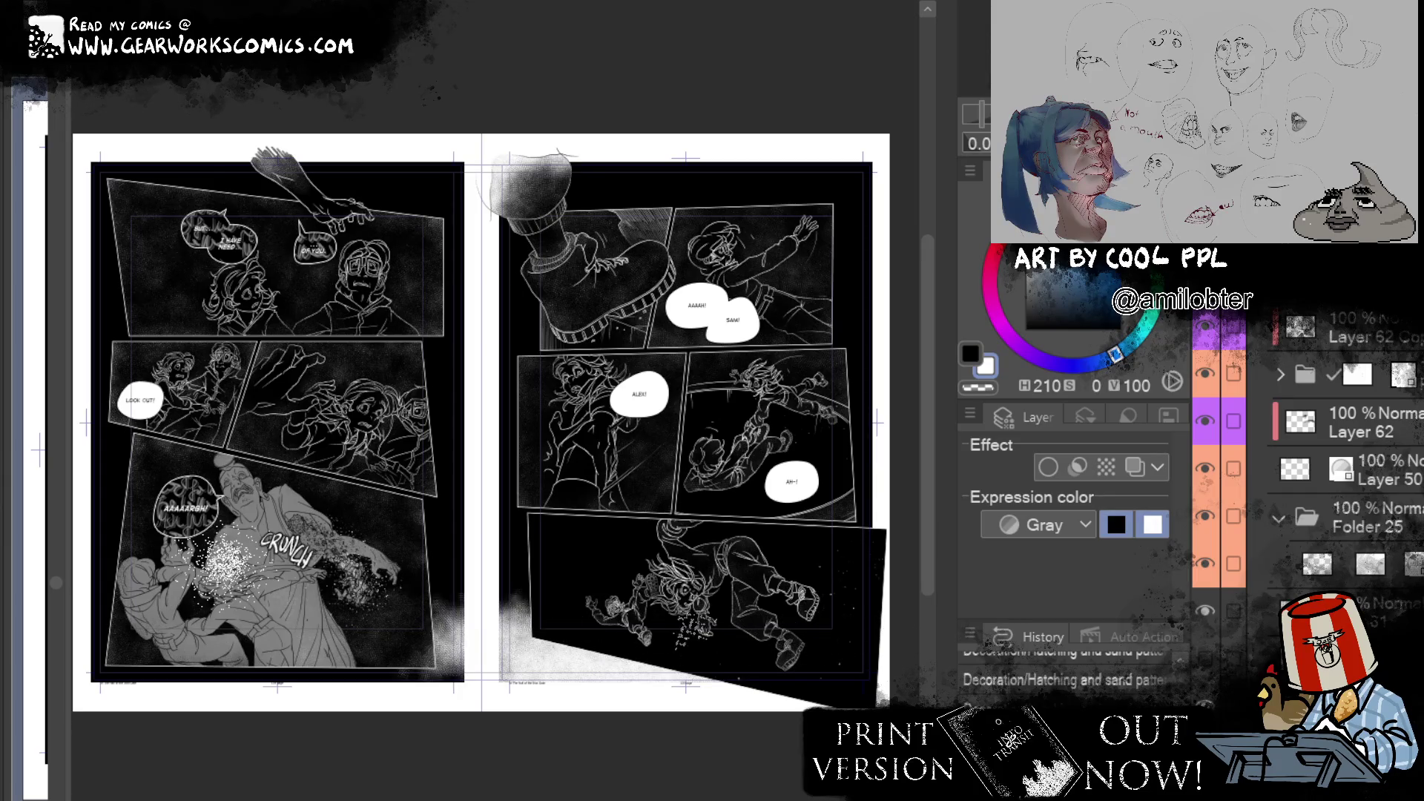
pyautogui.moveTo(571, 627); pyautogui.dragTo(490, 615)
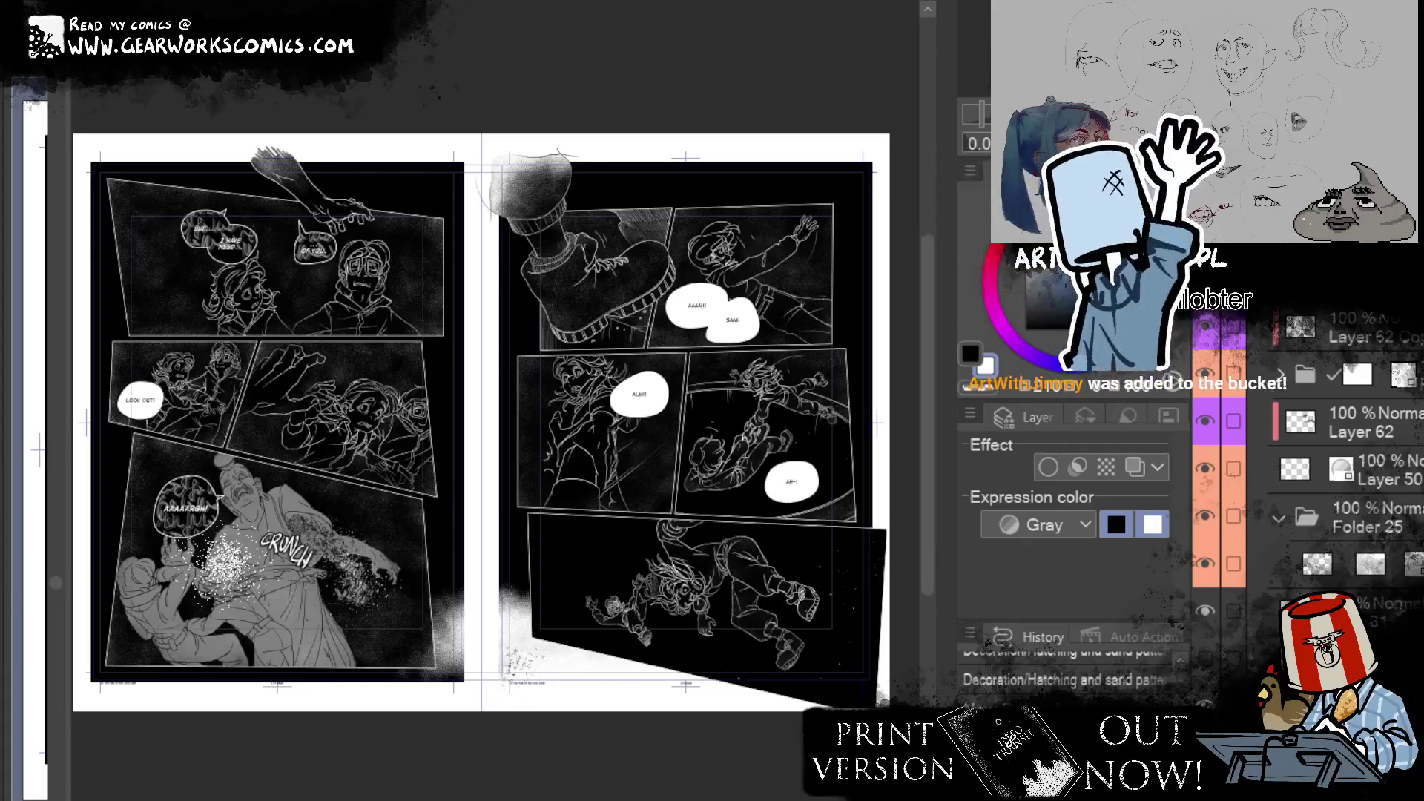
pyautogui.hotkey('ctrl', 'shift', 'n')
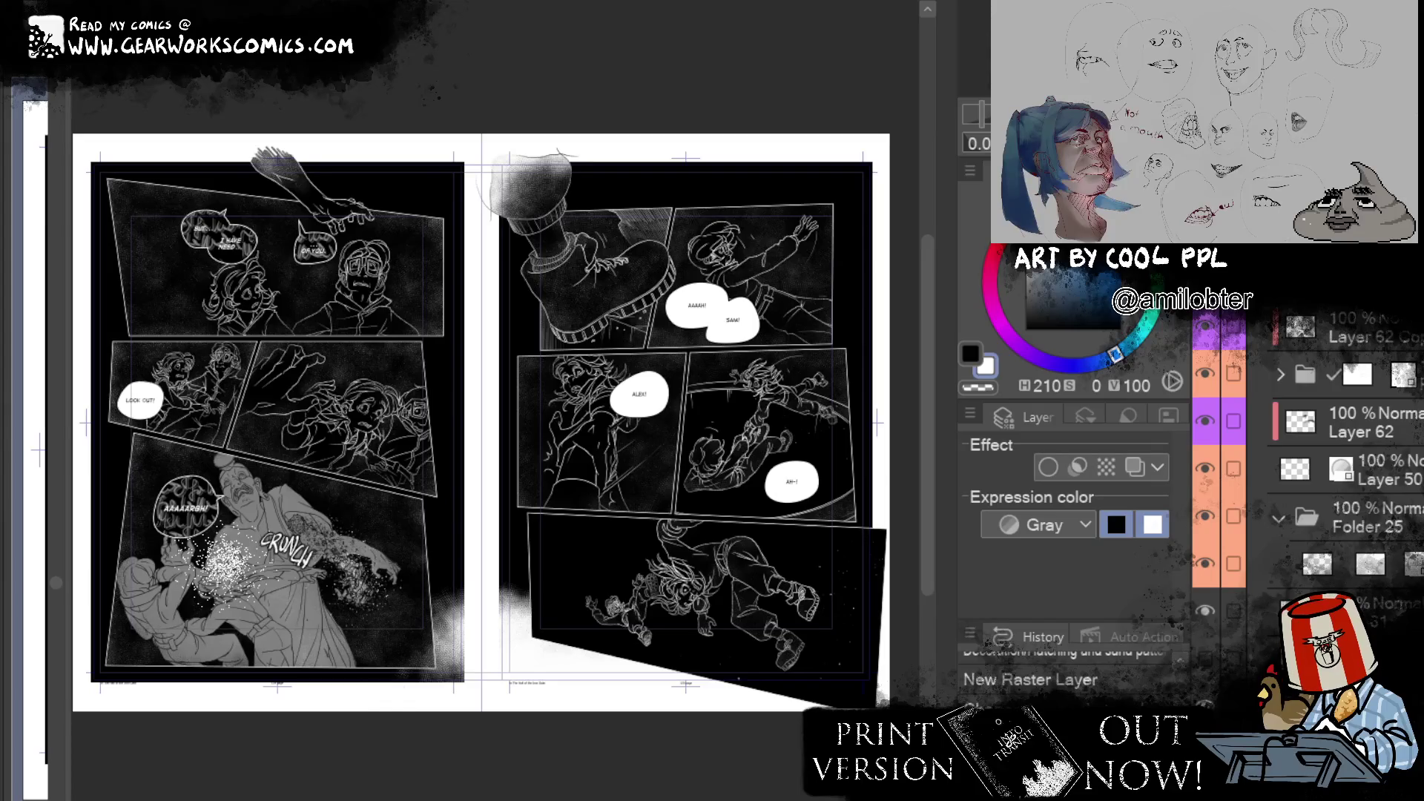
# Step: Marquee-select the left page, clip the texture to the layer below, then select the right page
pyautogui.moveTo(85, 112); pyautogui.dragTo(493, 779)
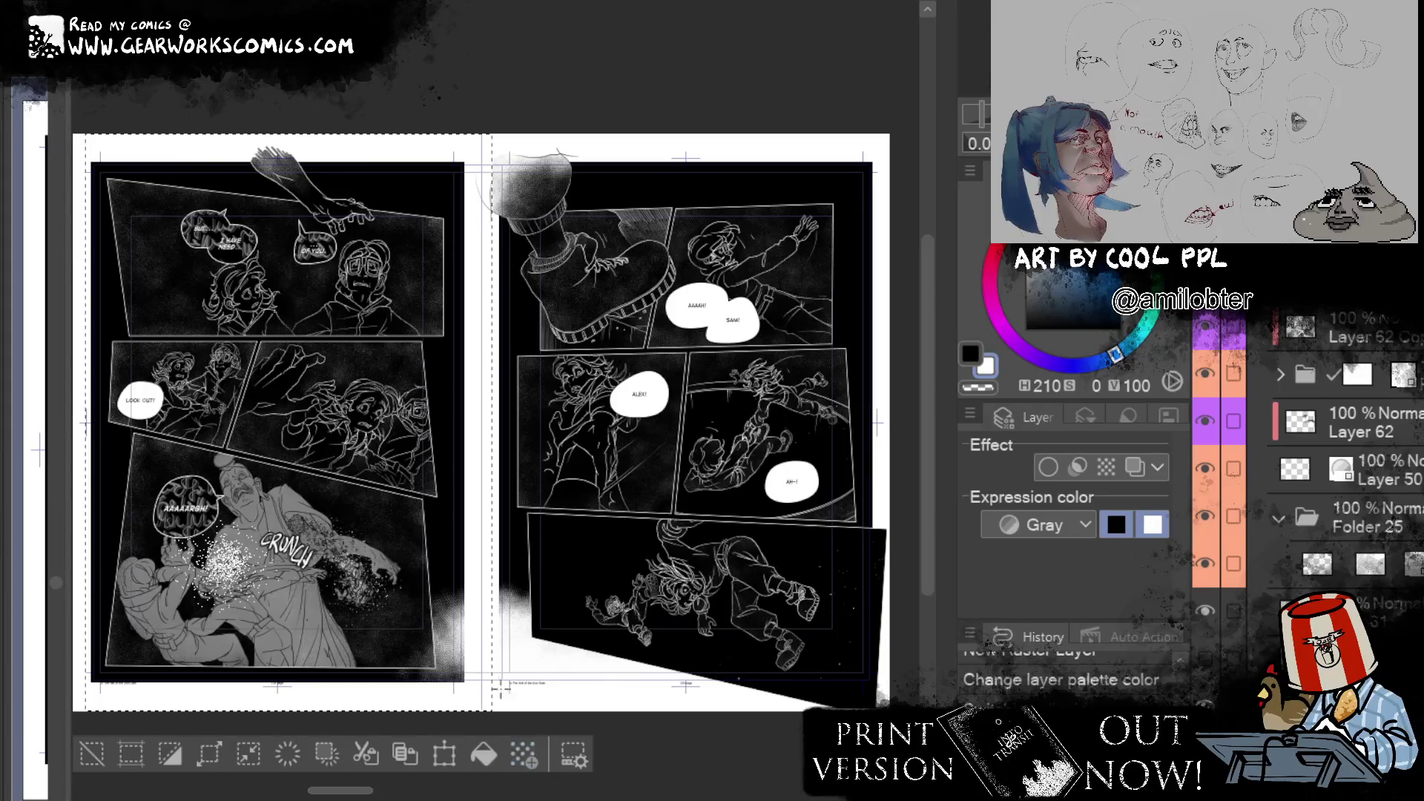
pyautogui.hotkey('ctrl', 'alt', 'g')
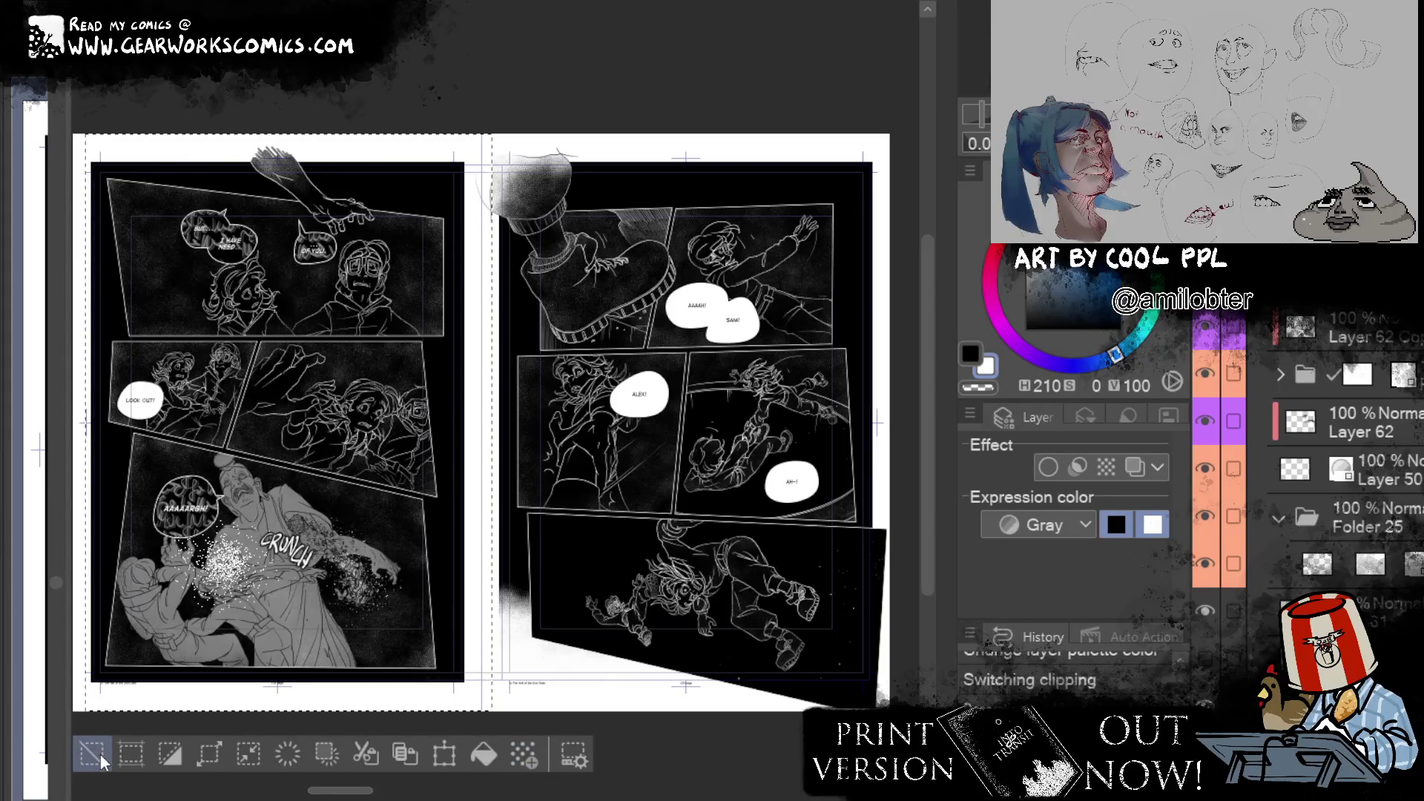
pyautogui.click(89, 755)
pyautogui.moveTo(497, 118); pyautogui.dragTo(899, 712)
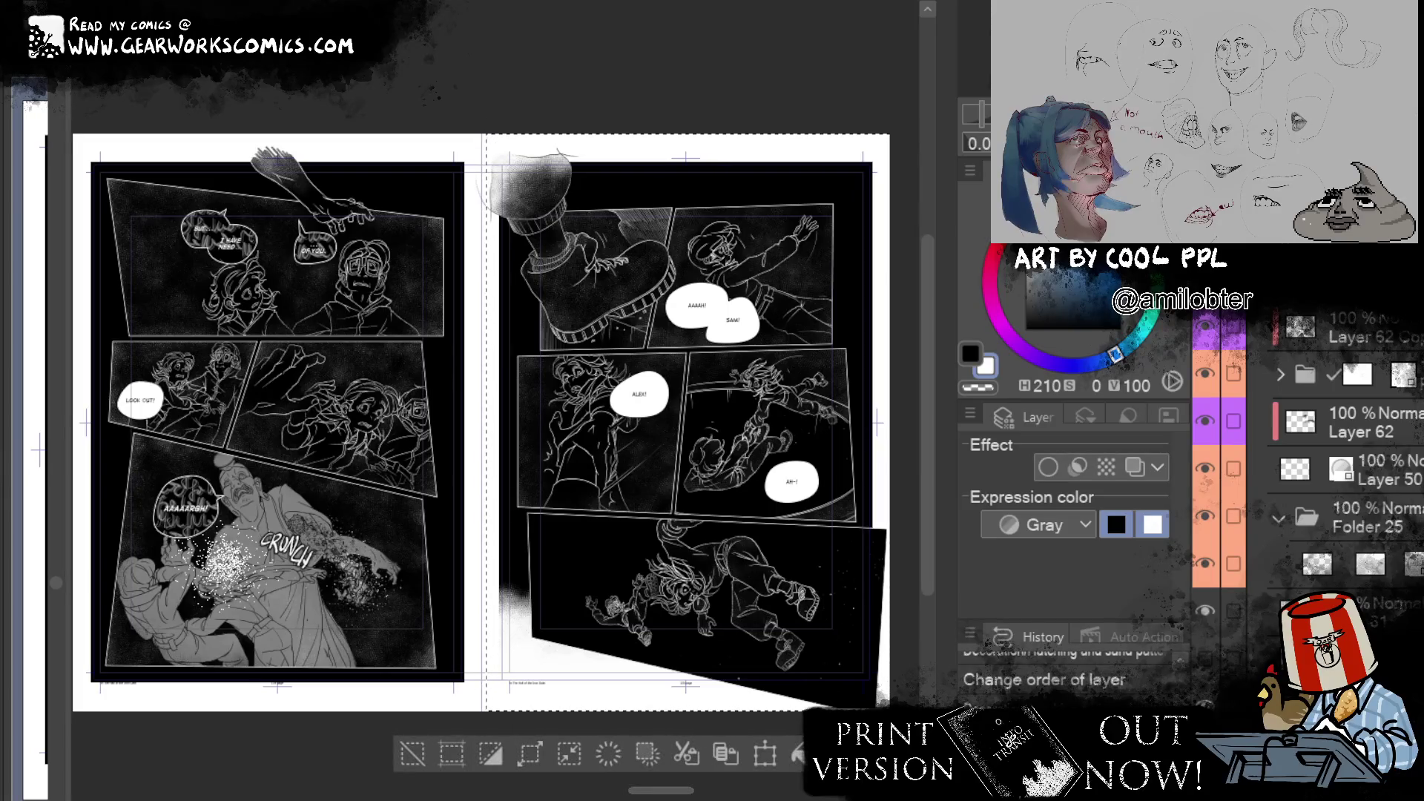
# Step: Stamp sand-pattern texture onto the right page's lower panels, undoing stray sparkles beside the ALEX! panel
pyautogui.moveTo(600, 553); pyautogui.dragTo(634, 590)
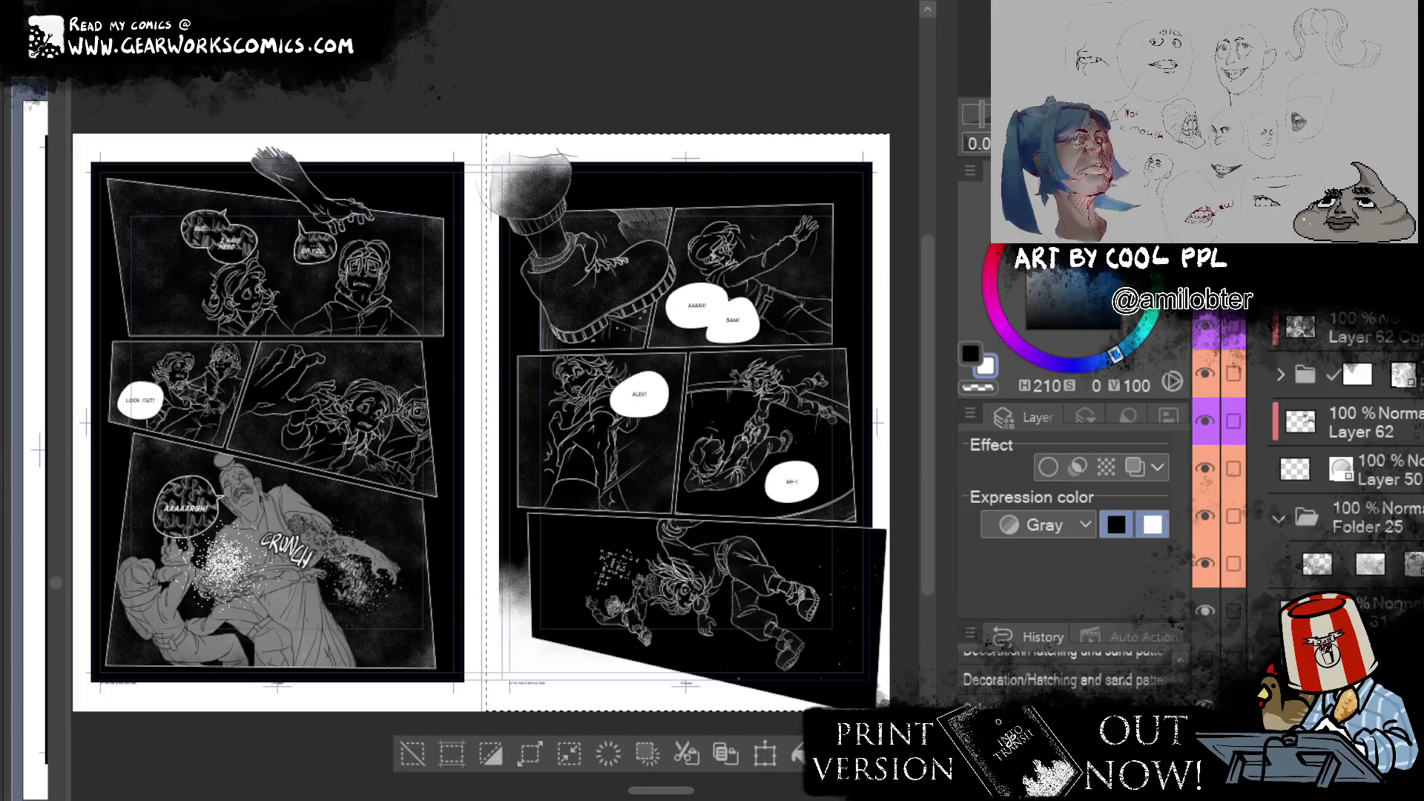
pyautogui.press('Delete')
pyautogui.hotkey('ctrl', 'd')
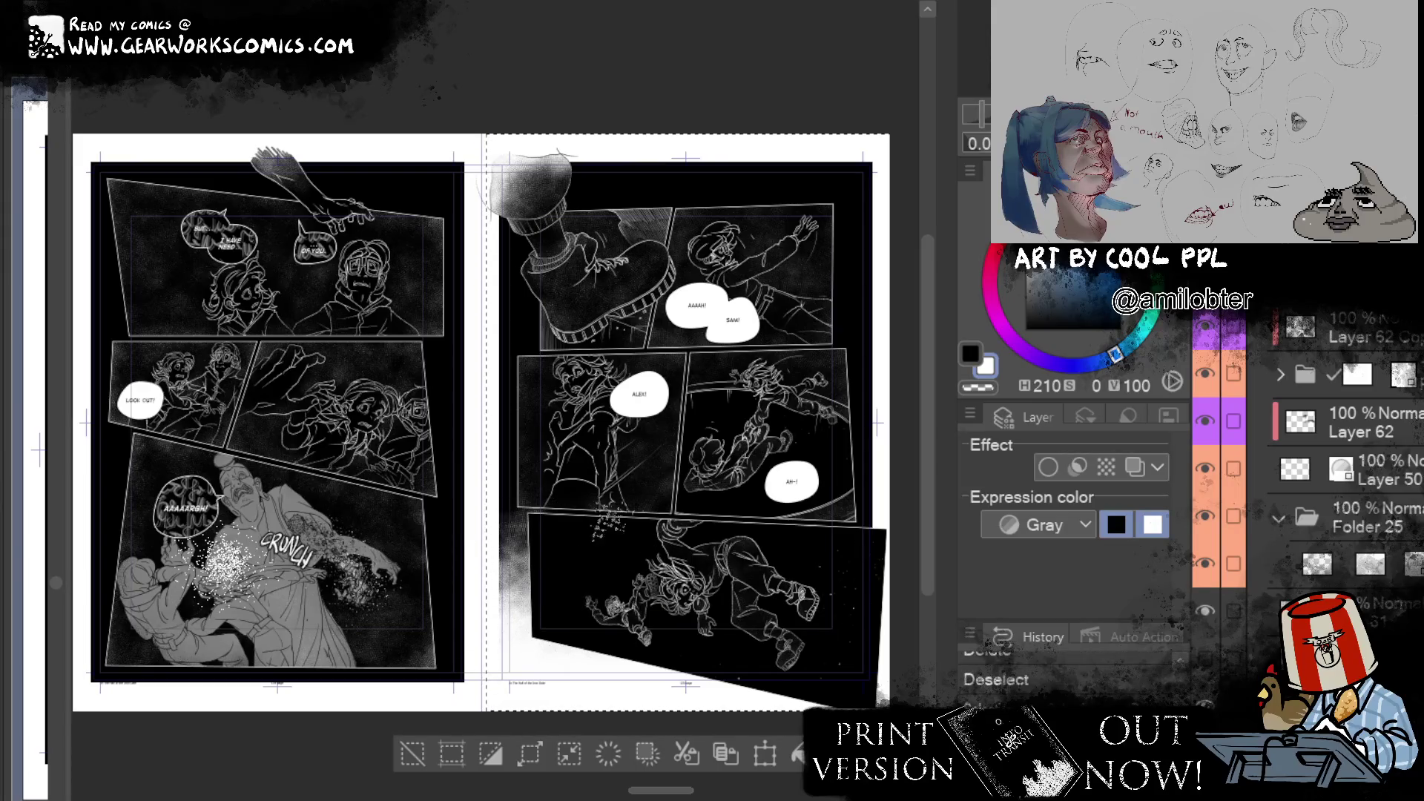
pyautogui.hotkey('ctrl', 'z')
pyautogui.hotkey('ctrl', 'z')
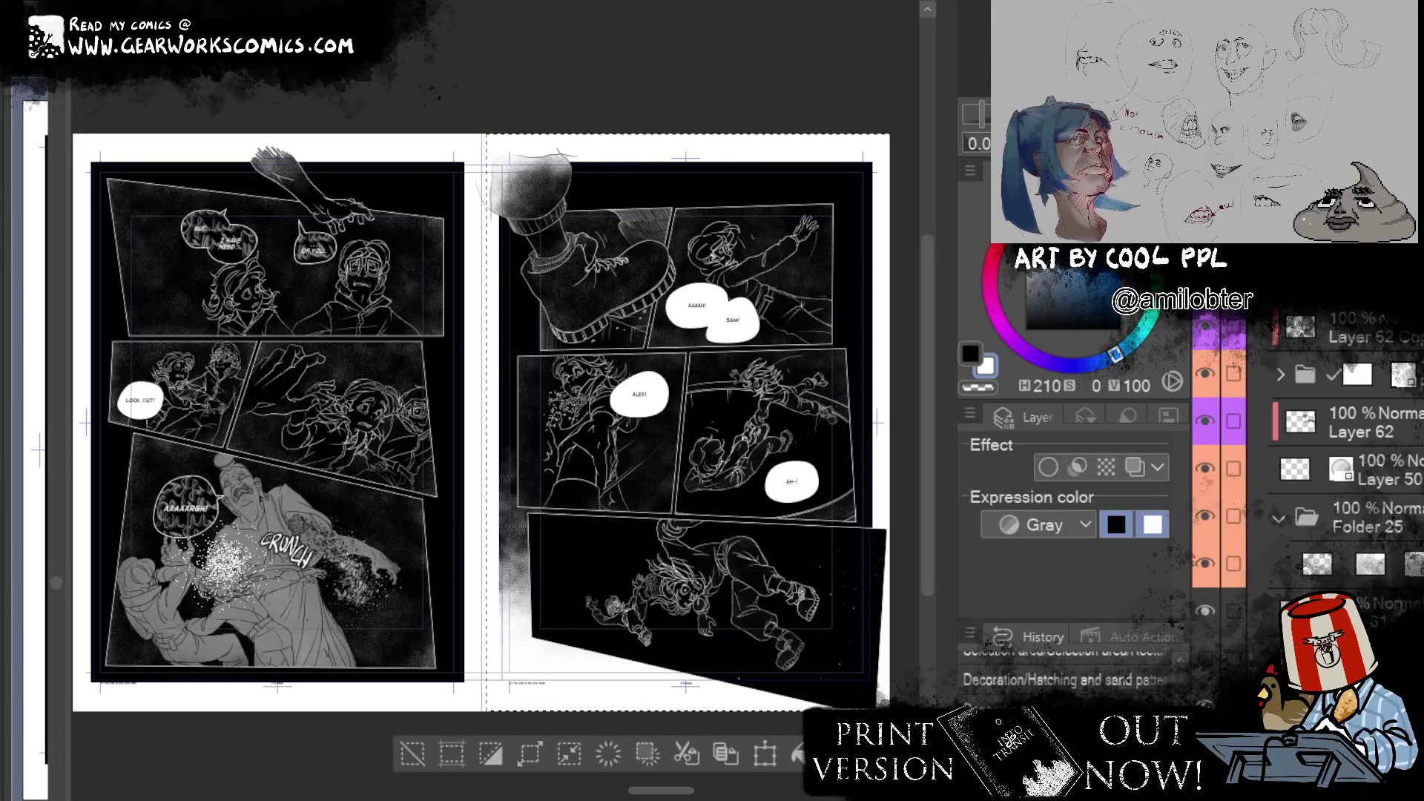
pyautogui.moveTo(510, 512); pyautogui.dragTo(527, 405)
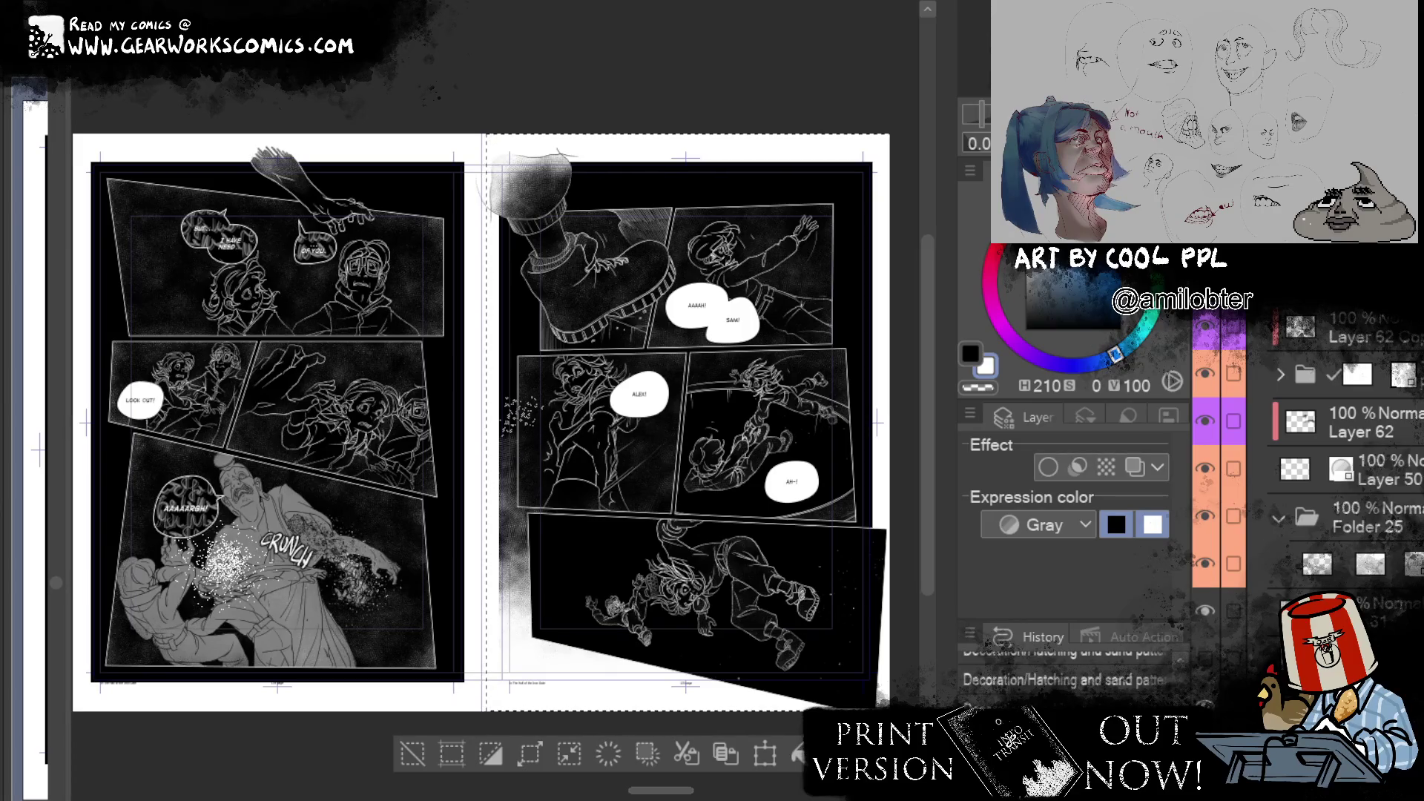
pyautogui.hotkey('ctrl', 'z')
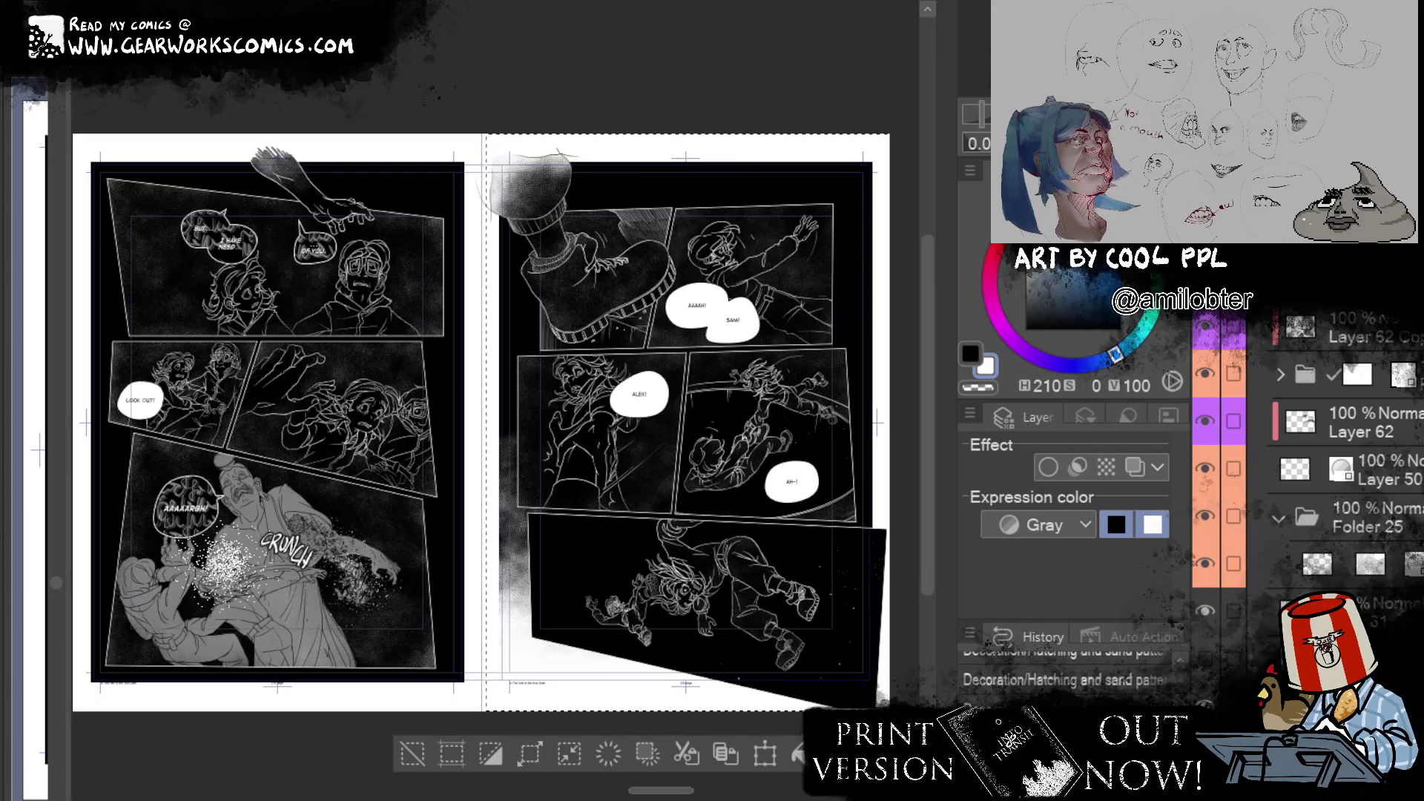
# Step: Tag the texture layer purple and add a new layer clipped to it with a palette colour
pyautogui.rightClick(311, 192)
pyautogui.click(349, 353)
pyautogui.hotkey('ctrl', 'shift', 'n')
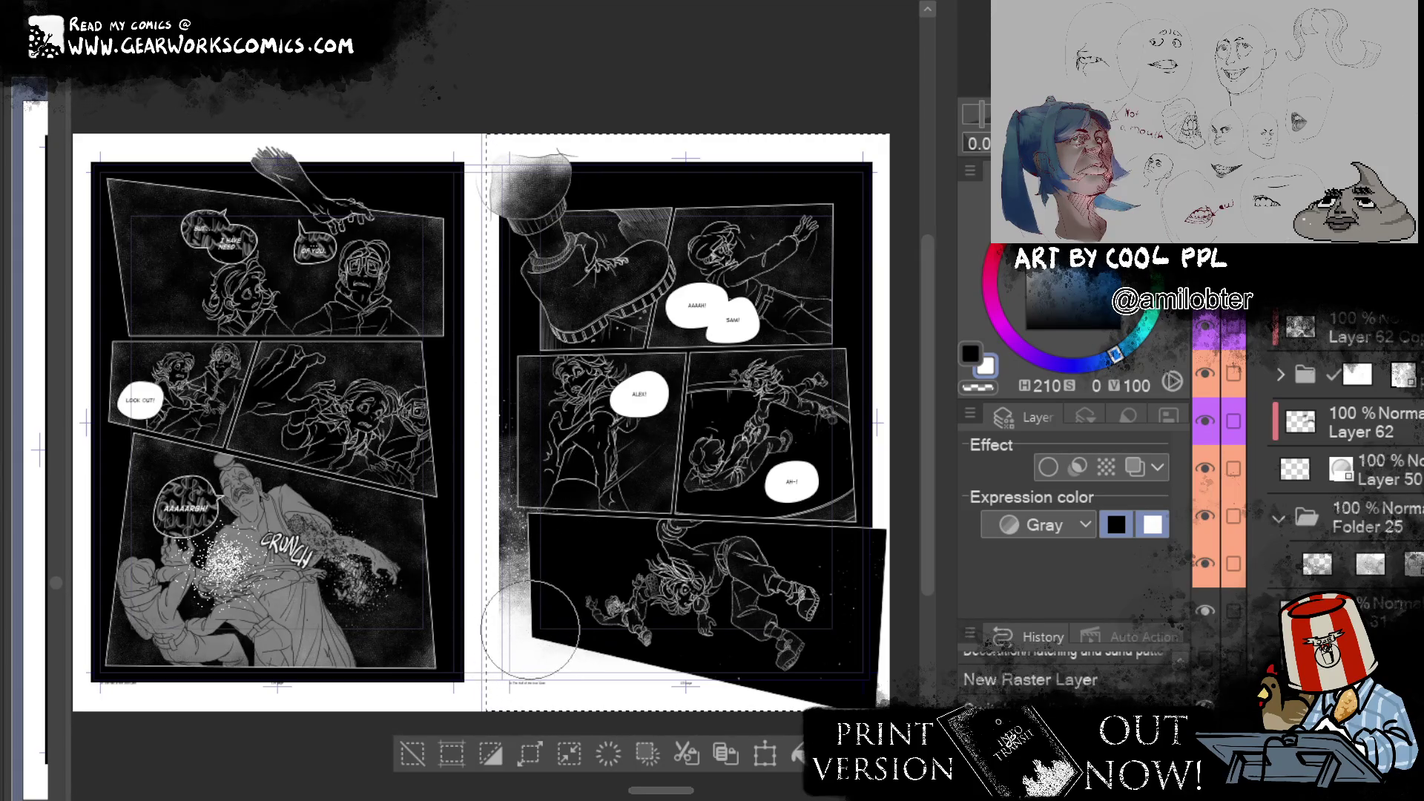
pyautogui.hotkey('ctrl', 'alt', 'g')
pyautogui.hotkey('ctrl', 'shift', 'c')
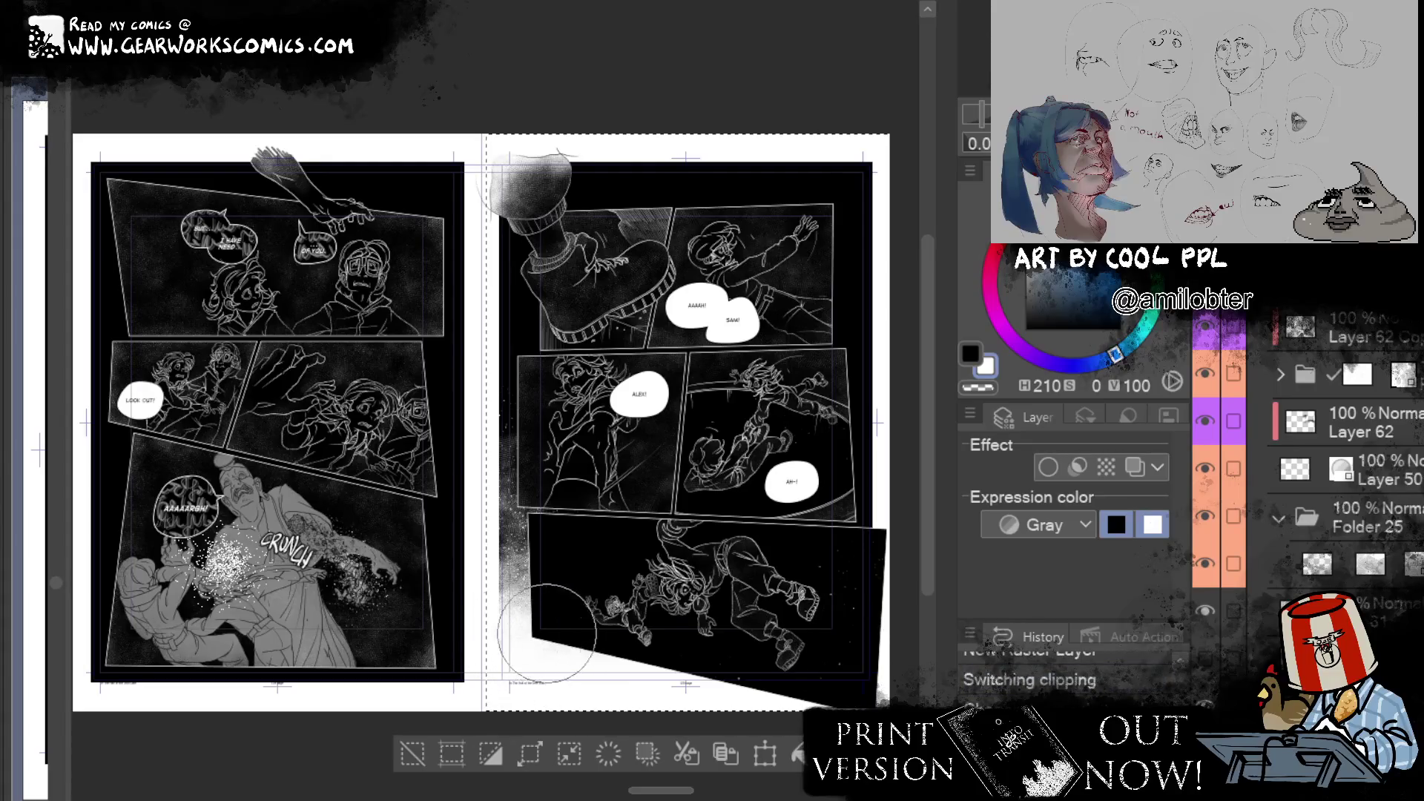
pyautogui.press('b')
pyautogui.moveTo(705, 764); pyautogui.dragTo(806, 782)
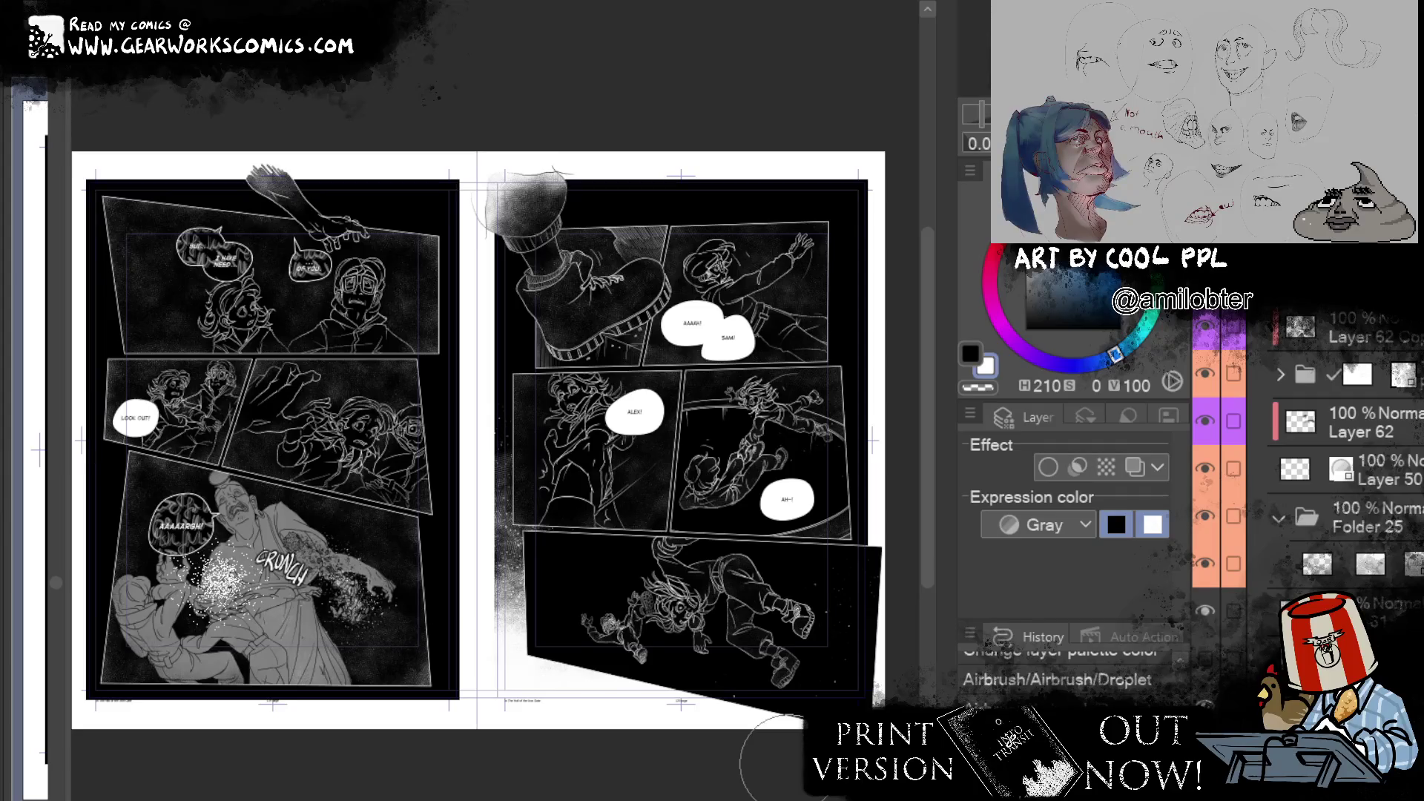
# Step: Zoom and pan around the spread to inspect the white spray on the right page's panels and edges
pyautogui.scroll(1, 616, 663)
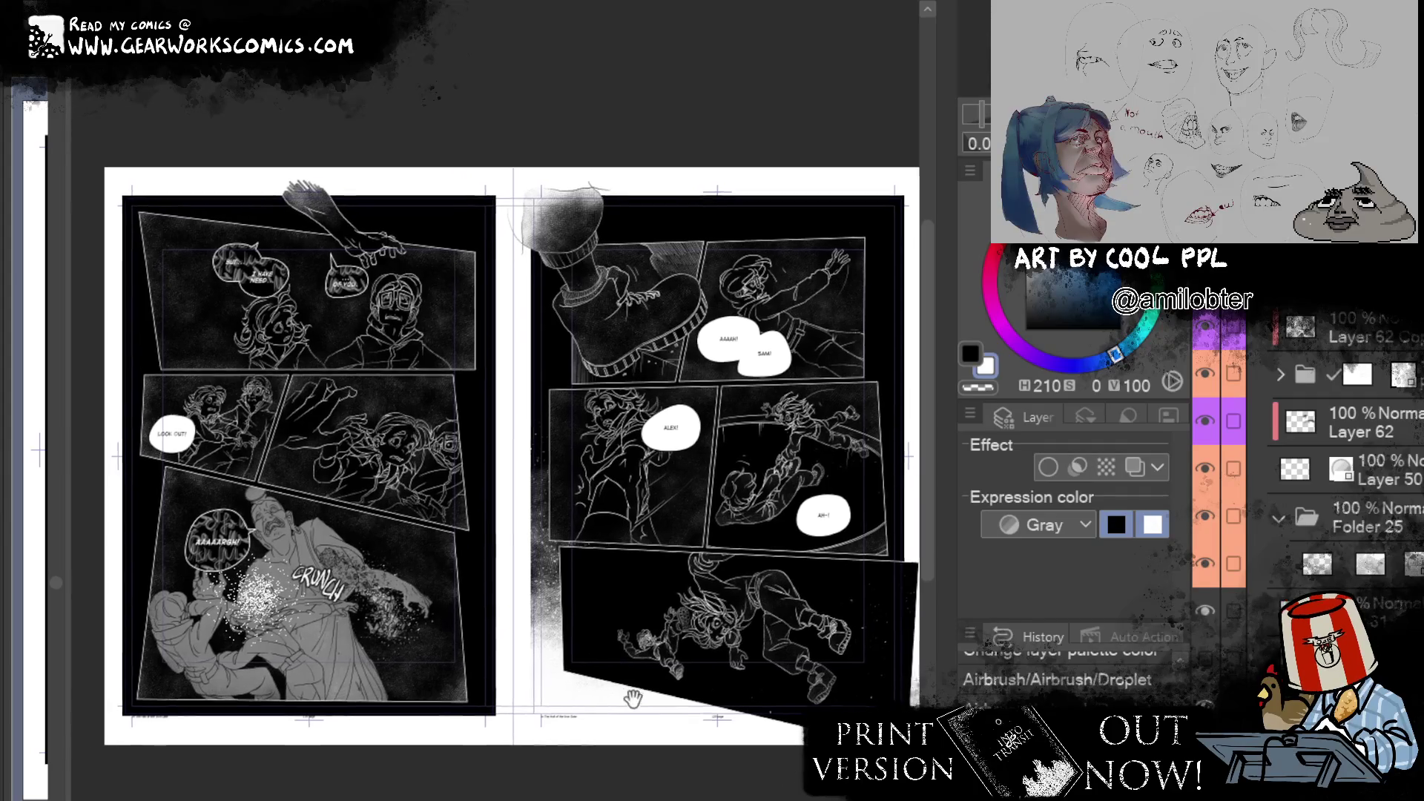
pyautogui.moveTo(615, 664); pyautogui.dragTo(629, 734)
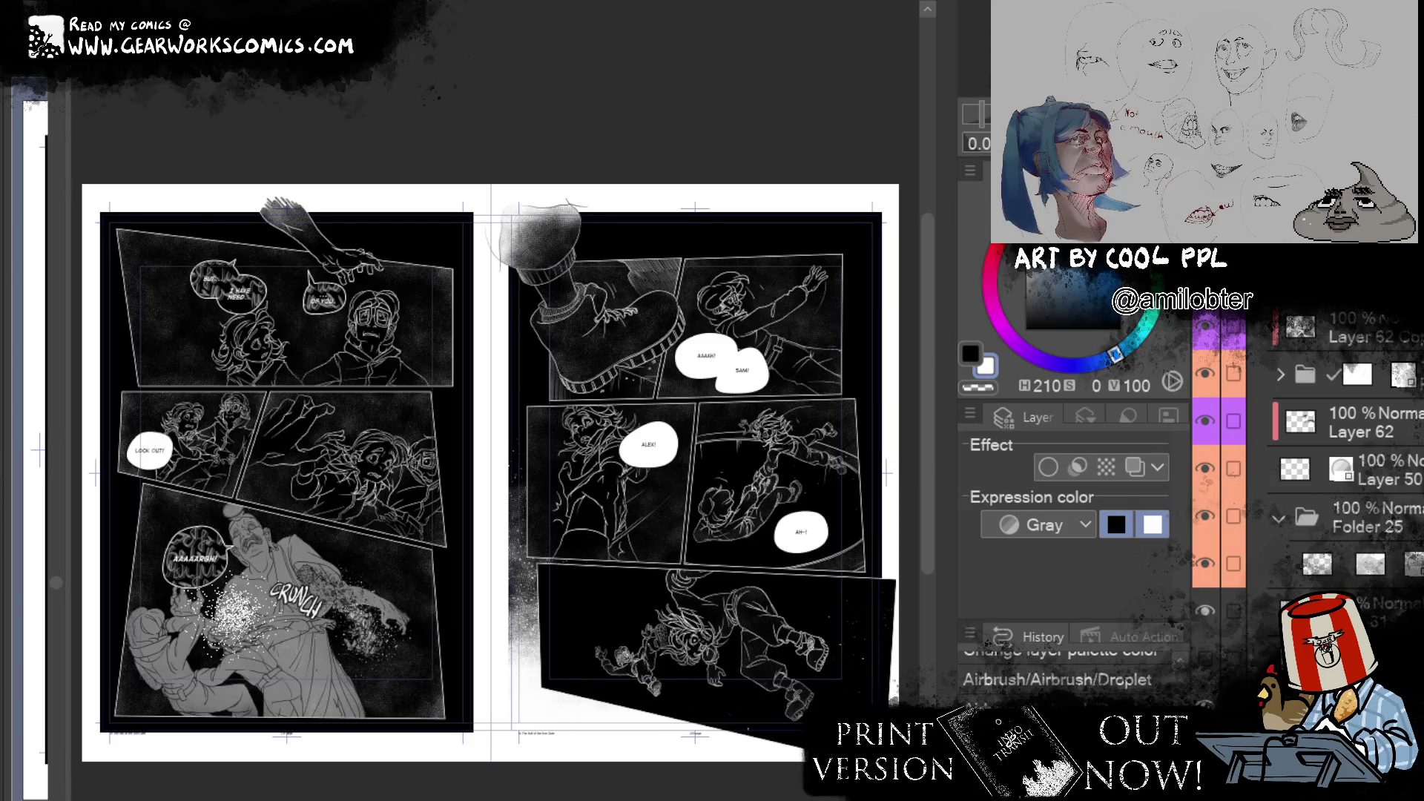
pyautogui.moveTo(301, 596); pyautogui.dragTo(301, 597)
pyautogui.scroll(3, 301, 597)
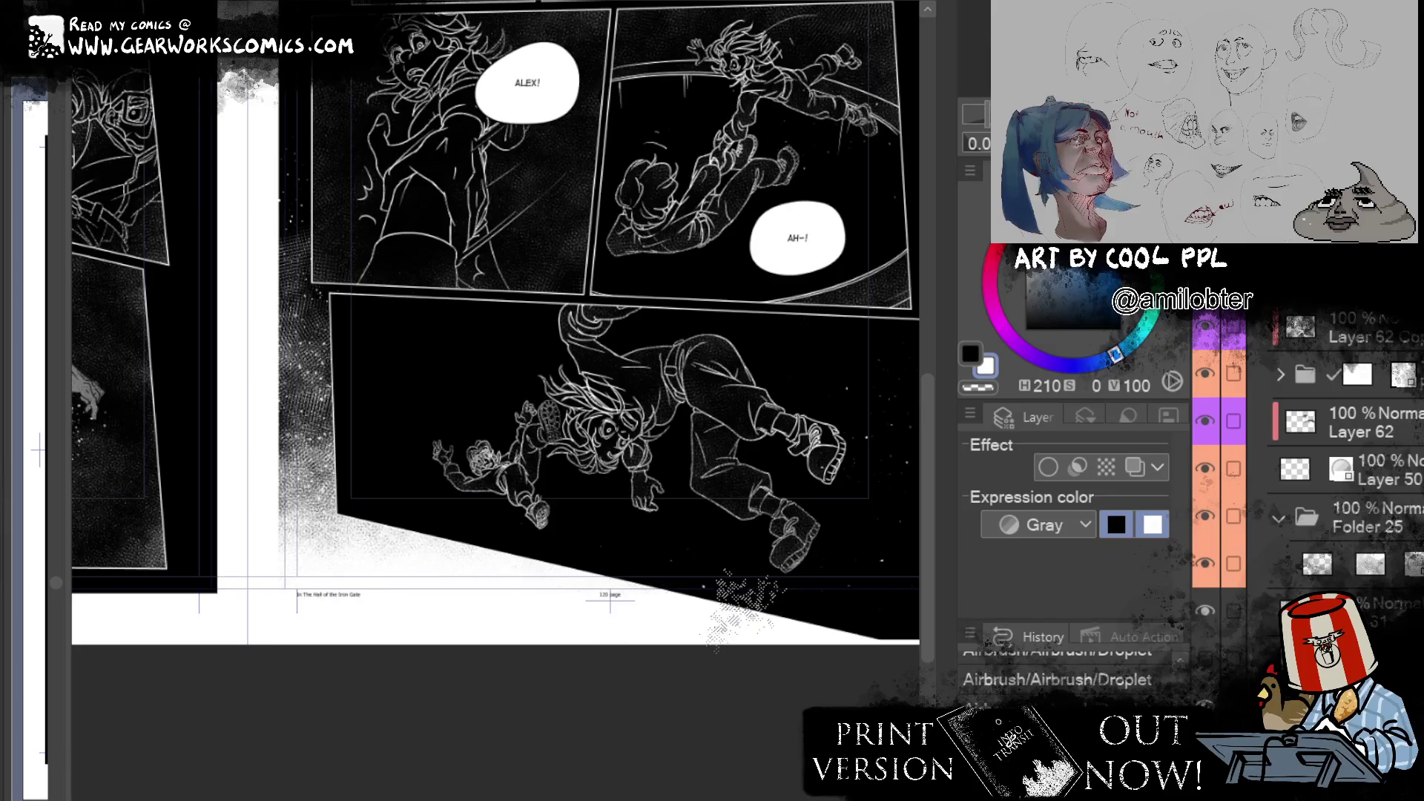
pyautogui.moveTo(629, 662); pyautogui.dragTo(701, 664)
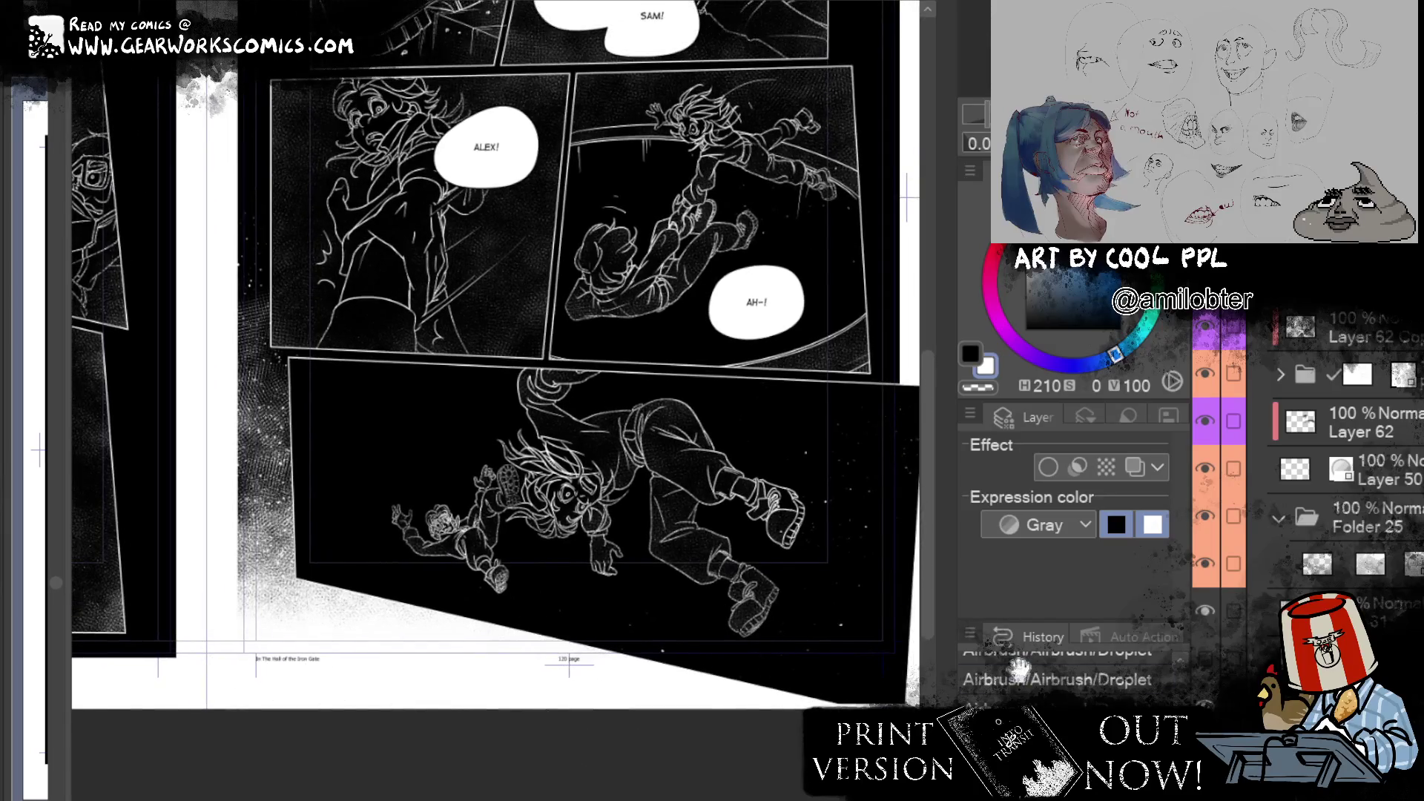
pyautogui.scroll(-5, 701, 664)
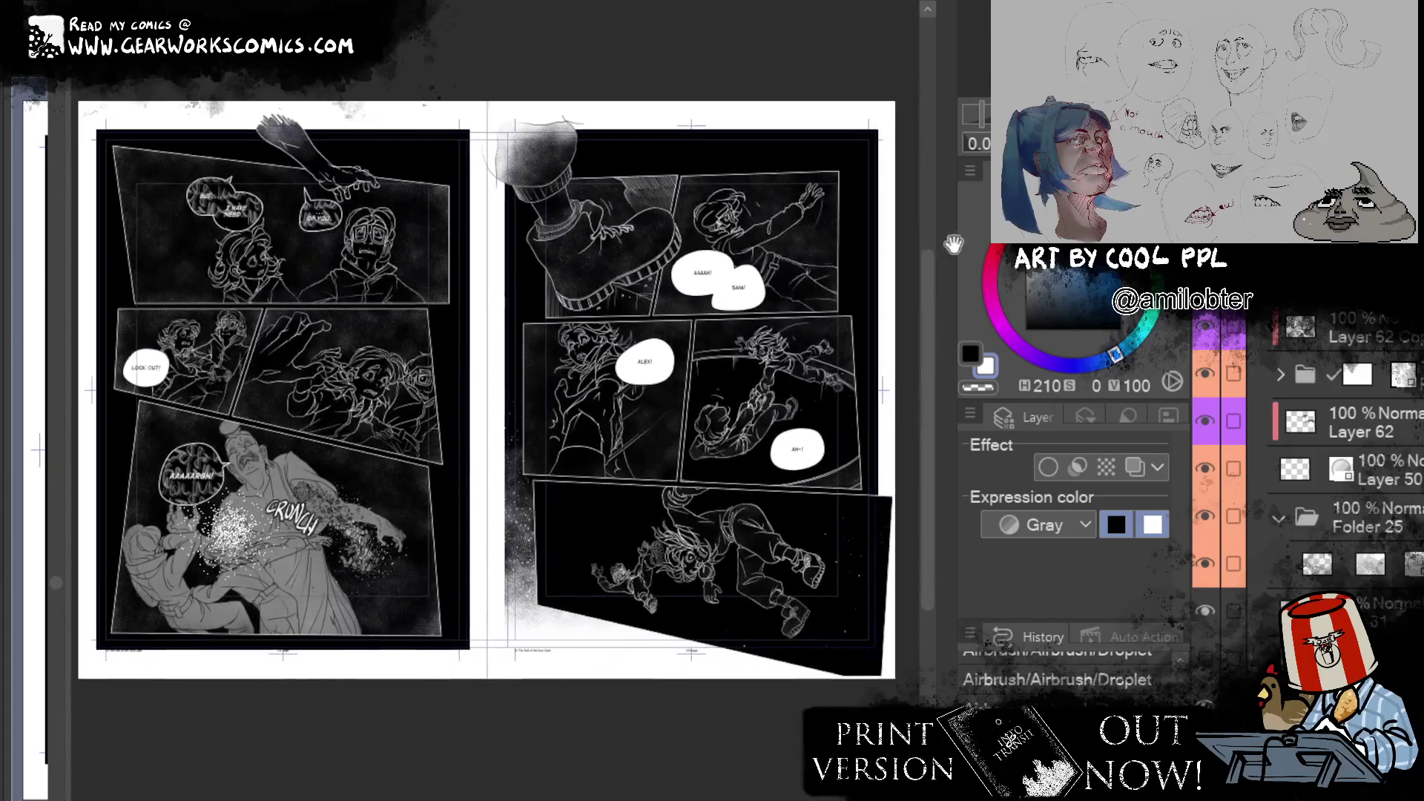
pyautogui.moveTo(953, 244); pyautogui.dragTo(934, 236)
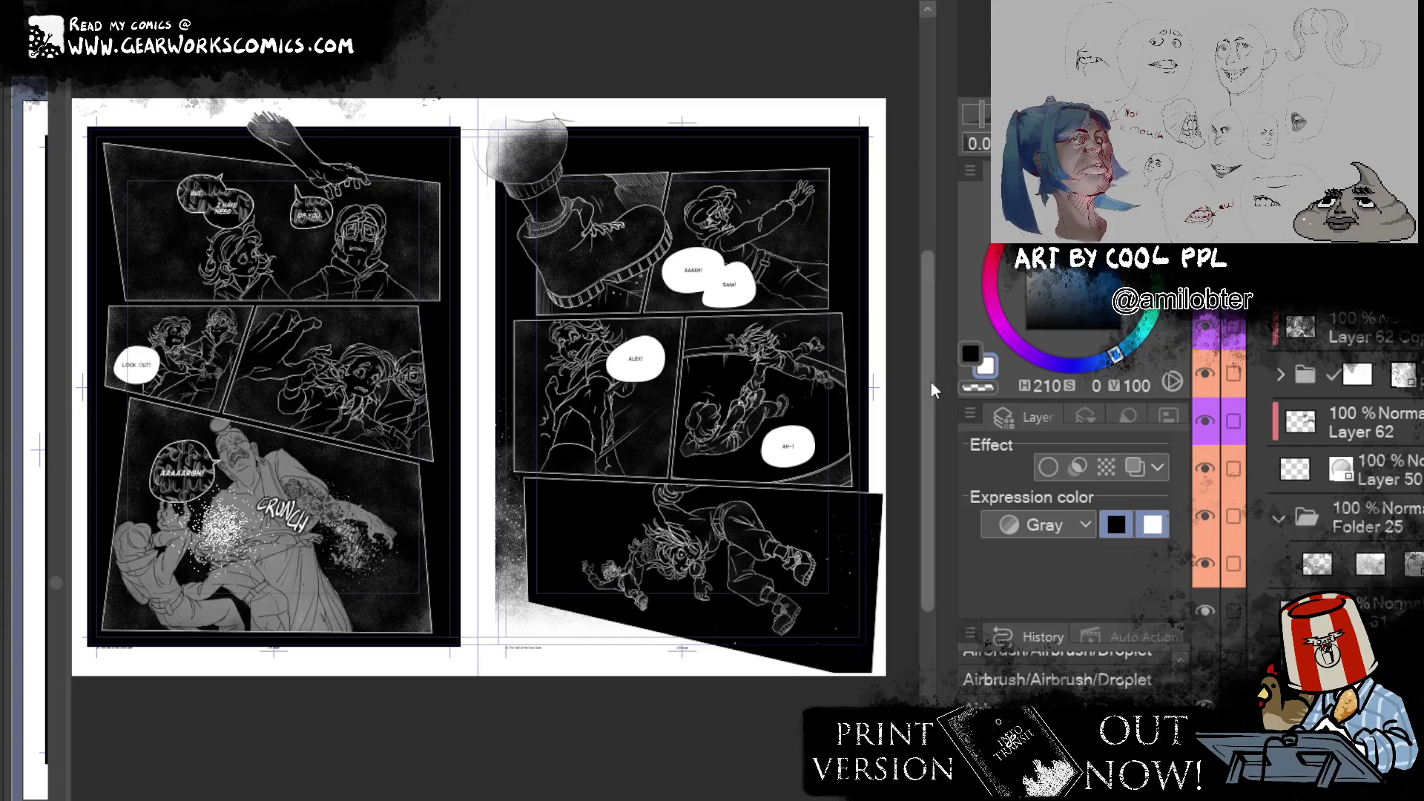
pyautogui.scroll(5, 729, 318)
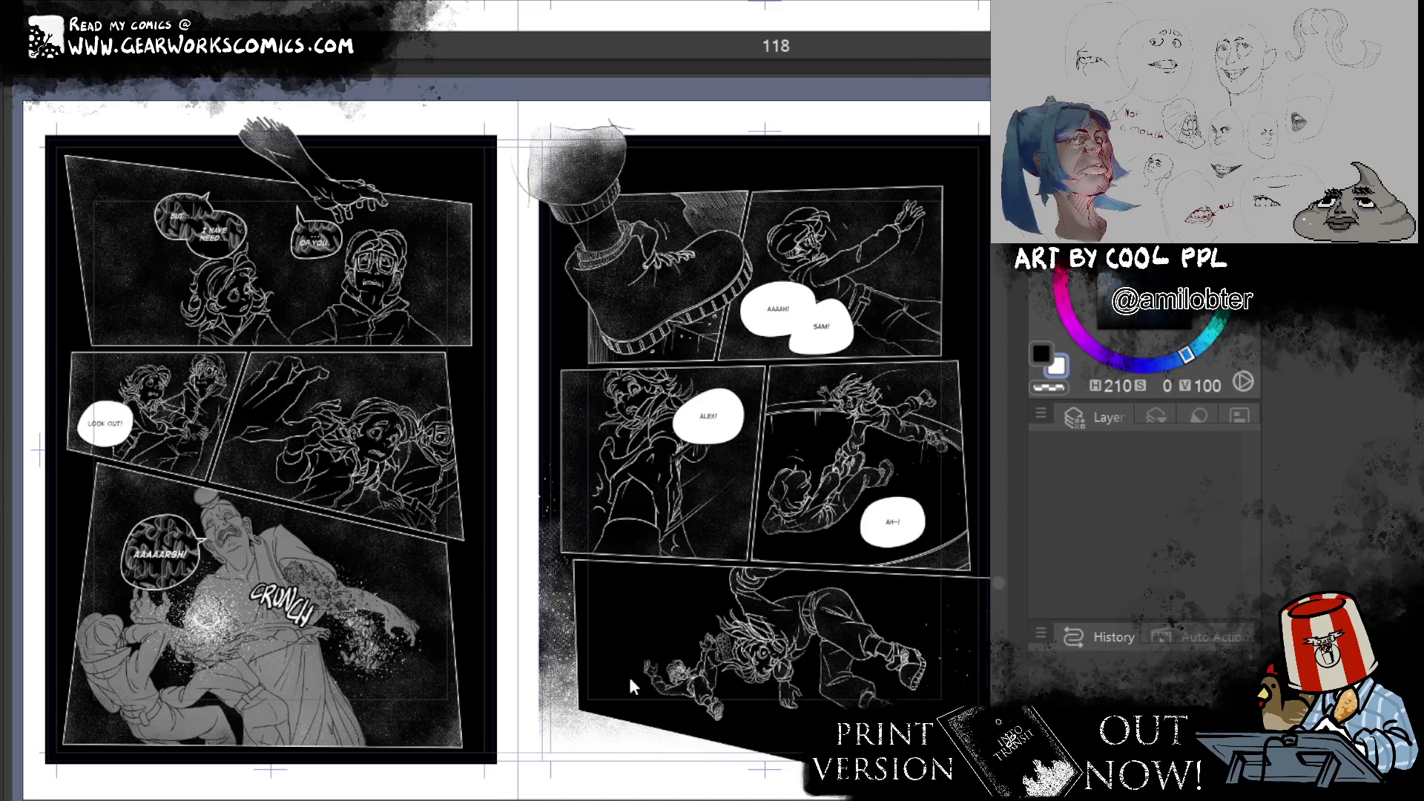
# Step: Scroll up from pages 123/124 to the cover spread, pages 1/2, titled 'In the Hall of the Iron Gate'
pyautogui.scroll(3, 645, 681)
pyautogui.scroll(5, 673, 682)
pyautogui.scroll(-10, 673, 683)
pyautogui.scroll(-5, 674, 682)
pyautogui.scroll(-5, 679, 683)
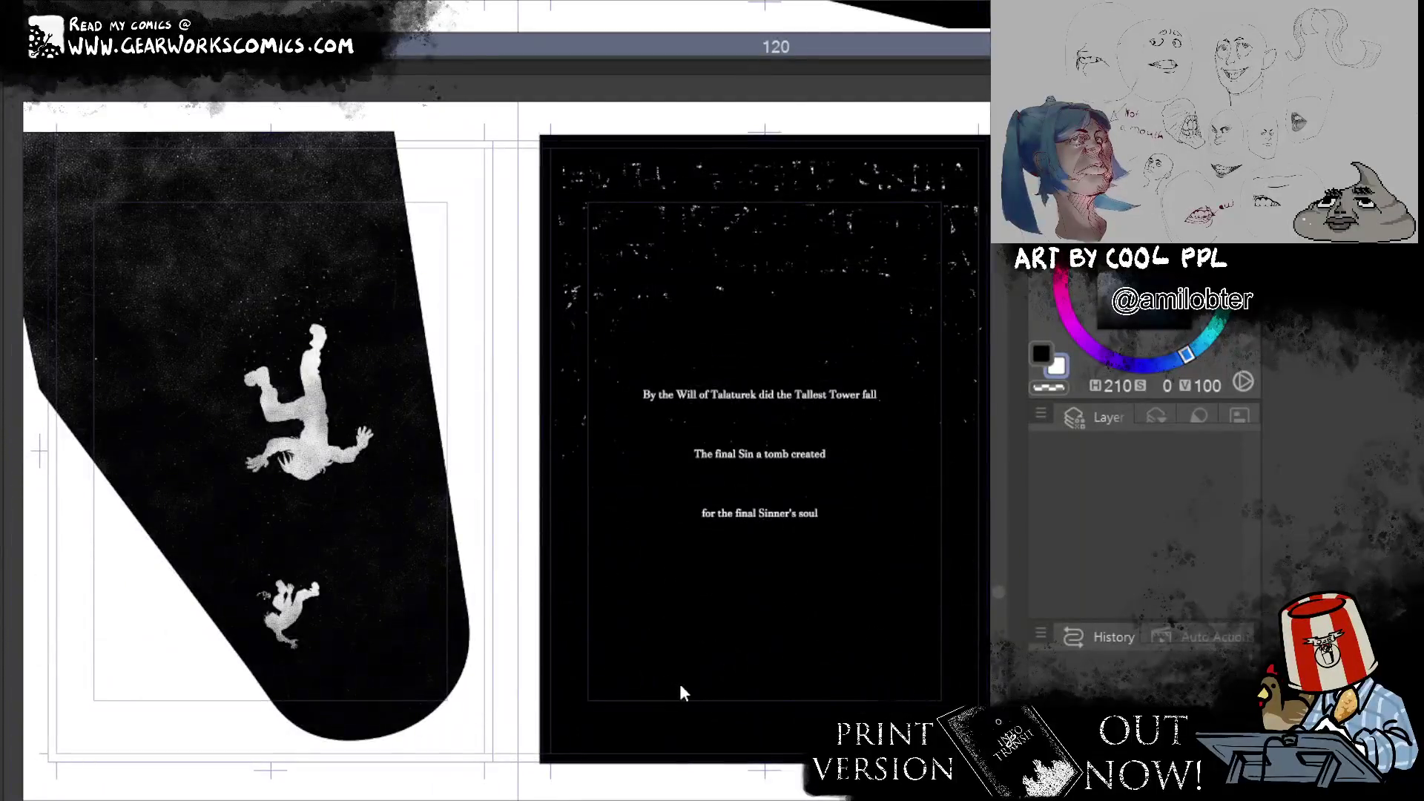
pyautogui.scroll(5, 679, 682)
pyautogui.scroll(4, 679, 683)
pyautogui.scroll(5, 688, 700)
pyautogui.scroll(7, 688, 704)
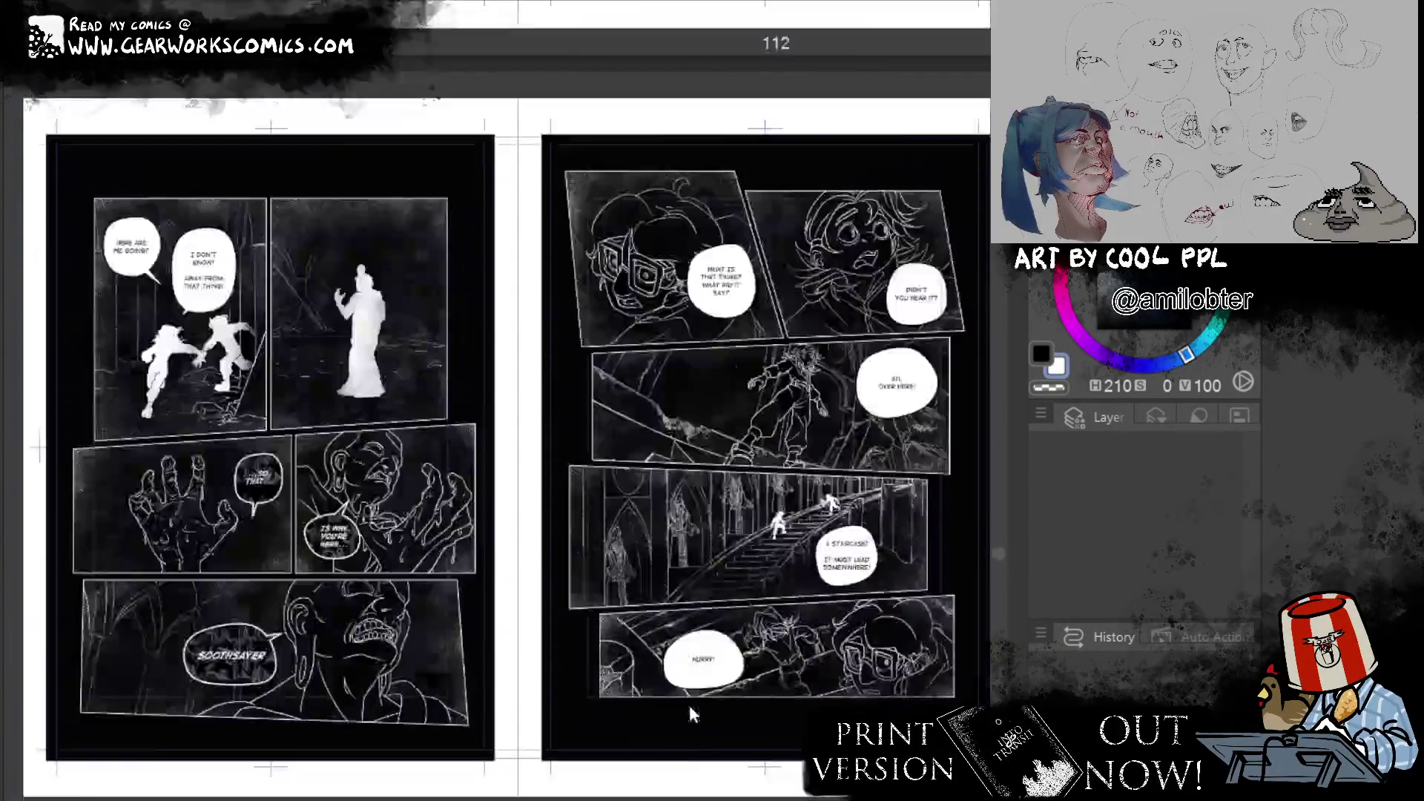
pyautogui.scroll(15, 689, 705)
pyautogui.scroll(-10, 692, 712)
pyautogui.scroll(-10, 692, 717)
pyautogui.scroll(-20, 688, 720)
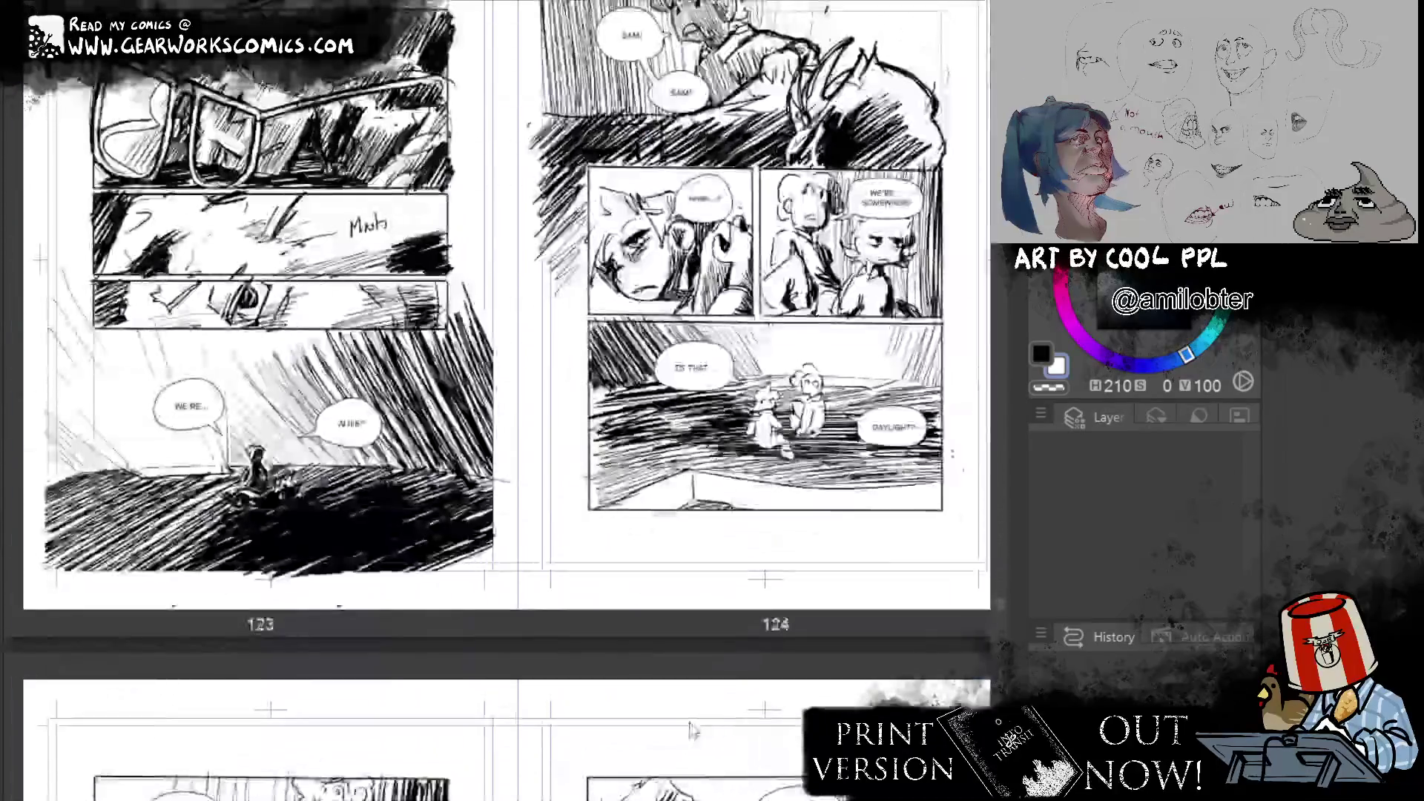
pyautogui.scroll(8, 689, 730)
pyautogui.scroll(-4, 690, 731)
pyautogui.scroll(-4, 690, 730)
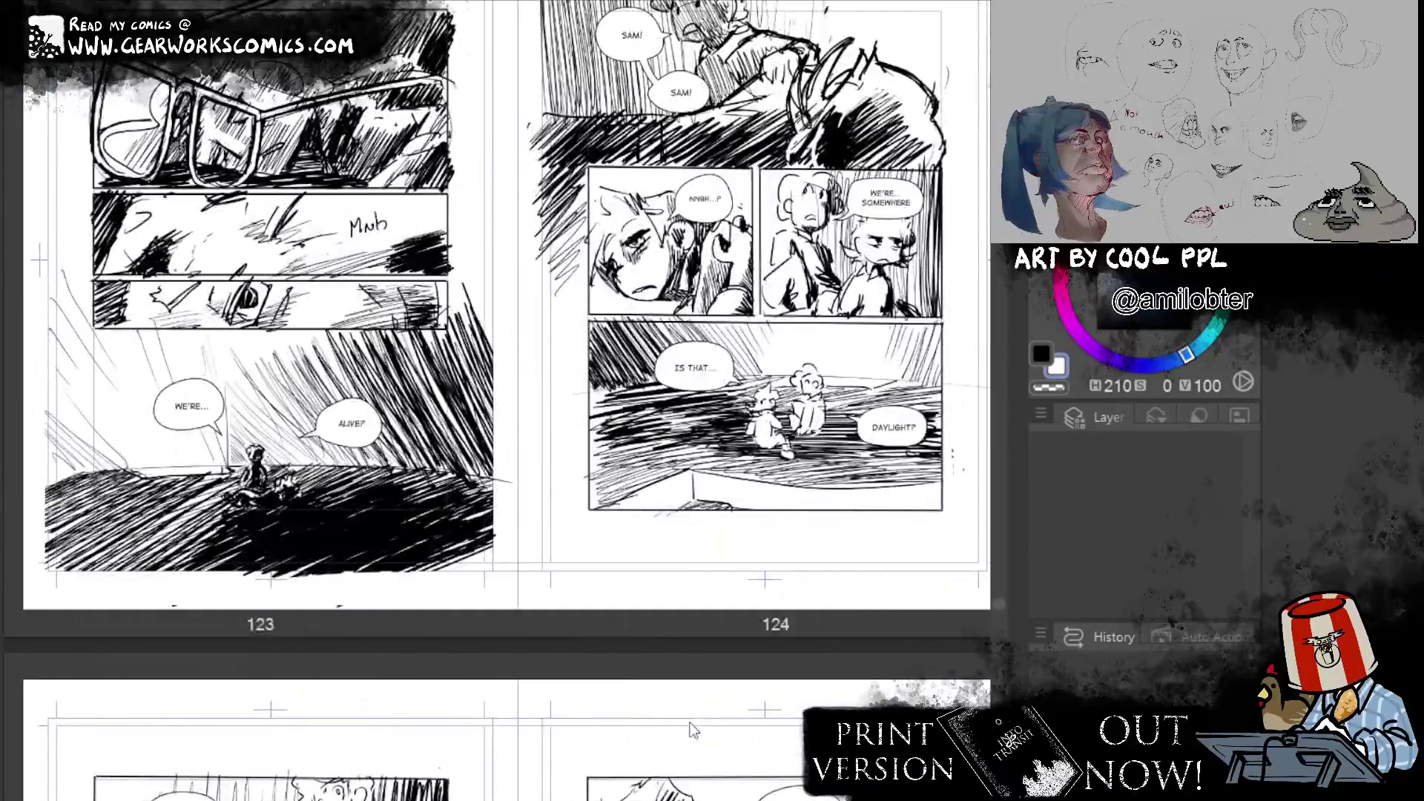
pyautogui.scroll(-8, 692, 730)
pyautogui.scroll(5, 692, 731)
pyautogui.scroll(5, 692, 730)
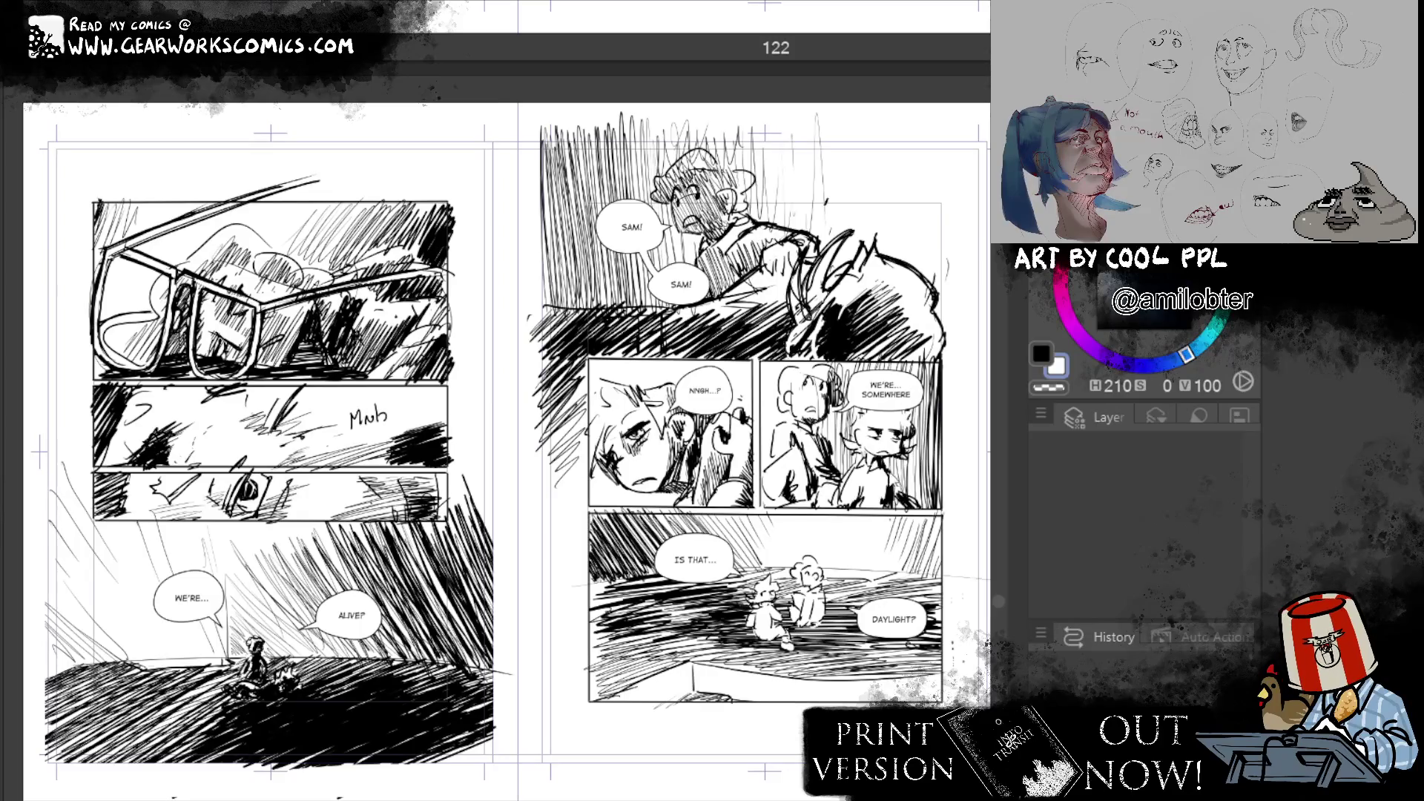
pyautogui.scroll(4, 860, 553)
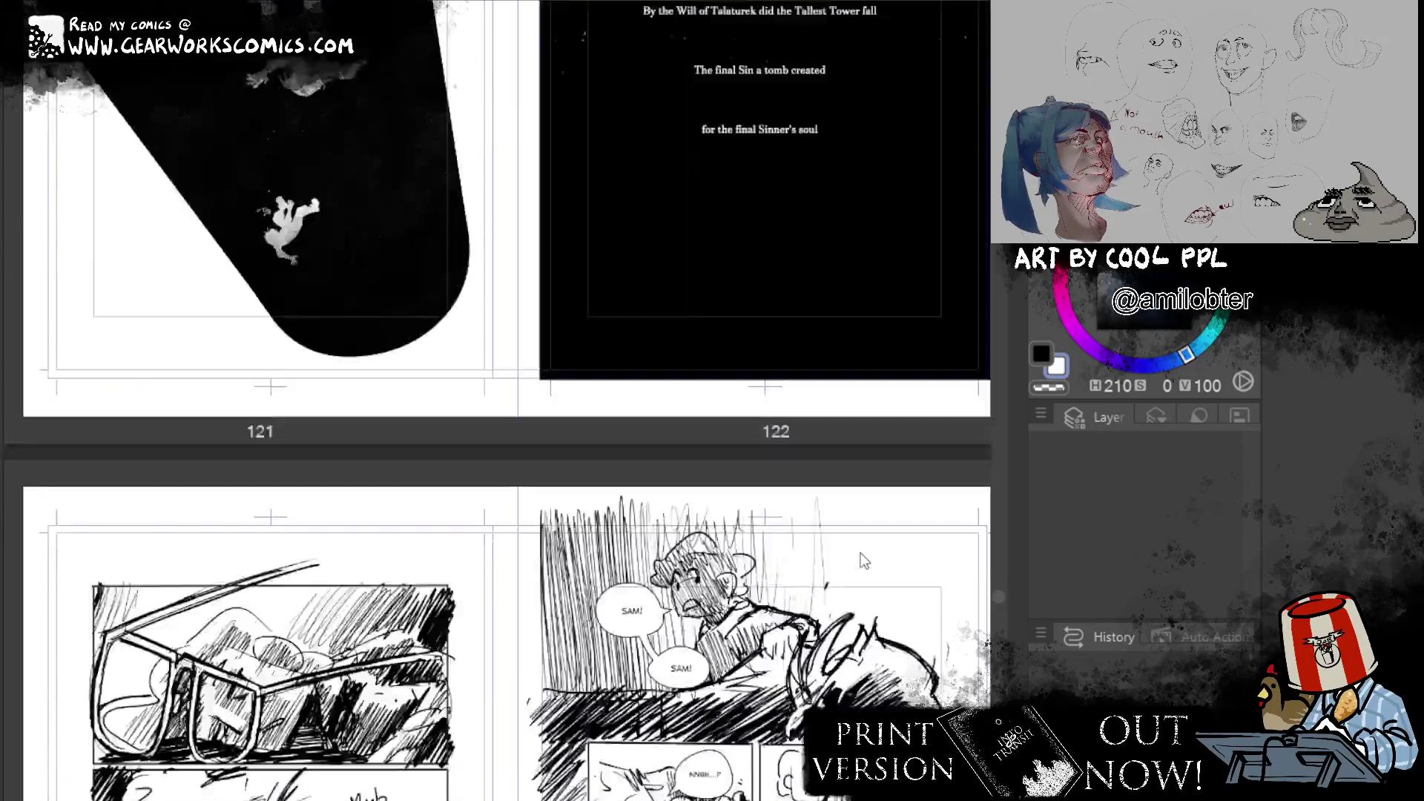
pyautogui.scroll(4, 860, 553)
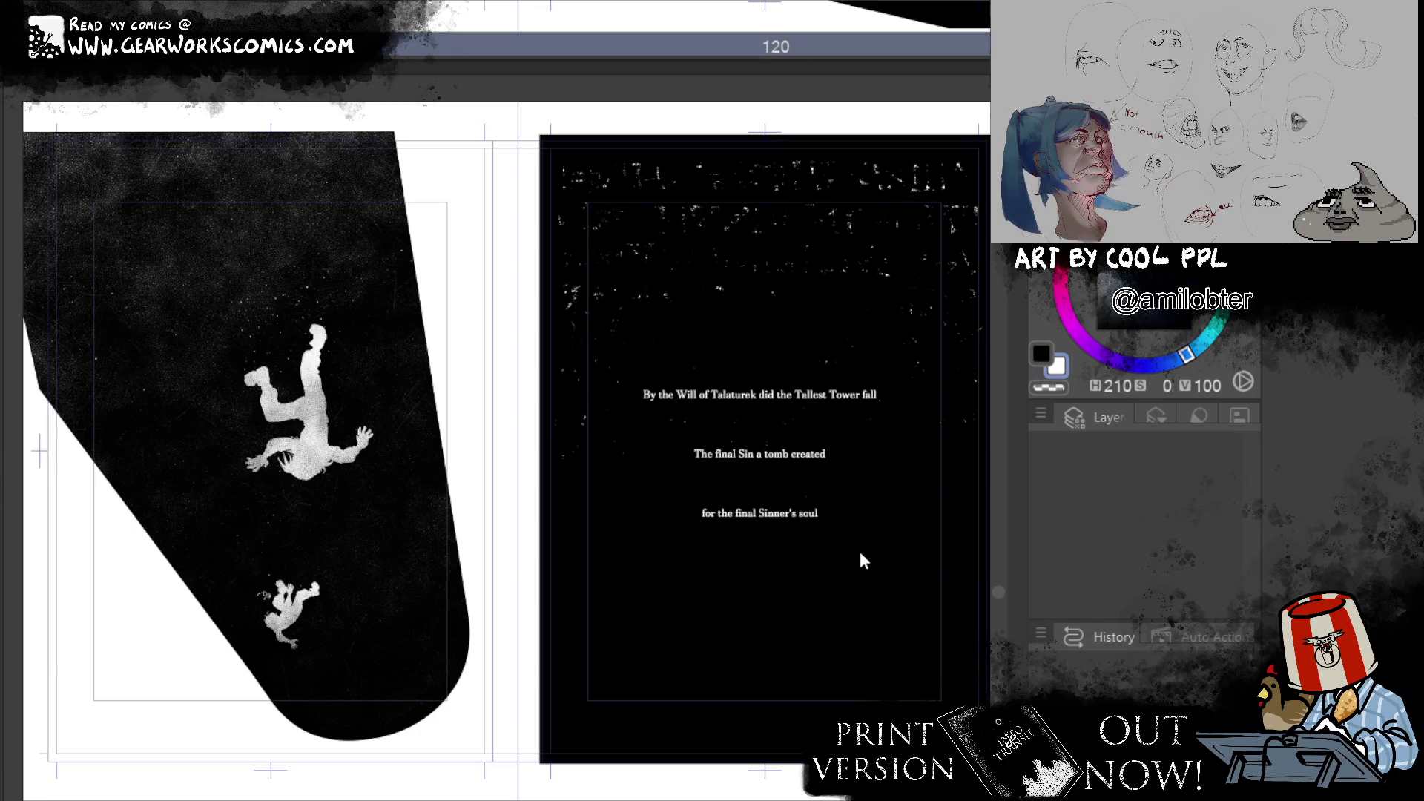
pyautogui.scroll(8, 562, 497)
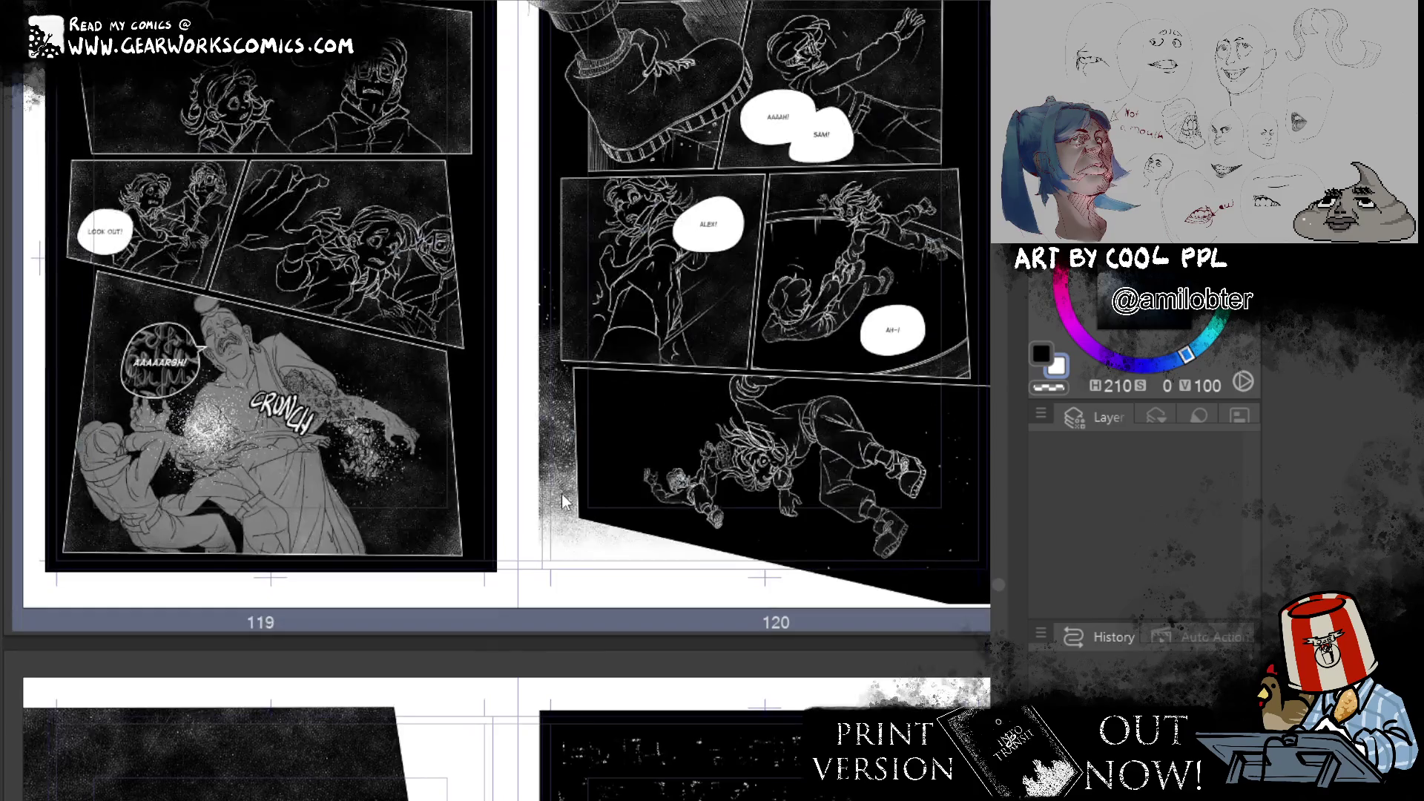
pyautogui.scroll(-8, 562, 502)
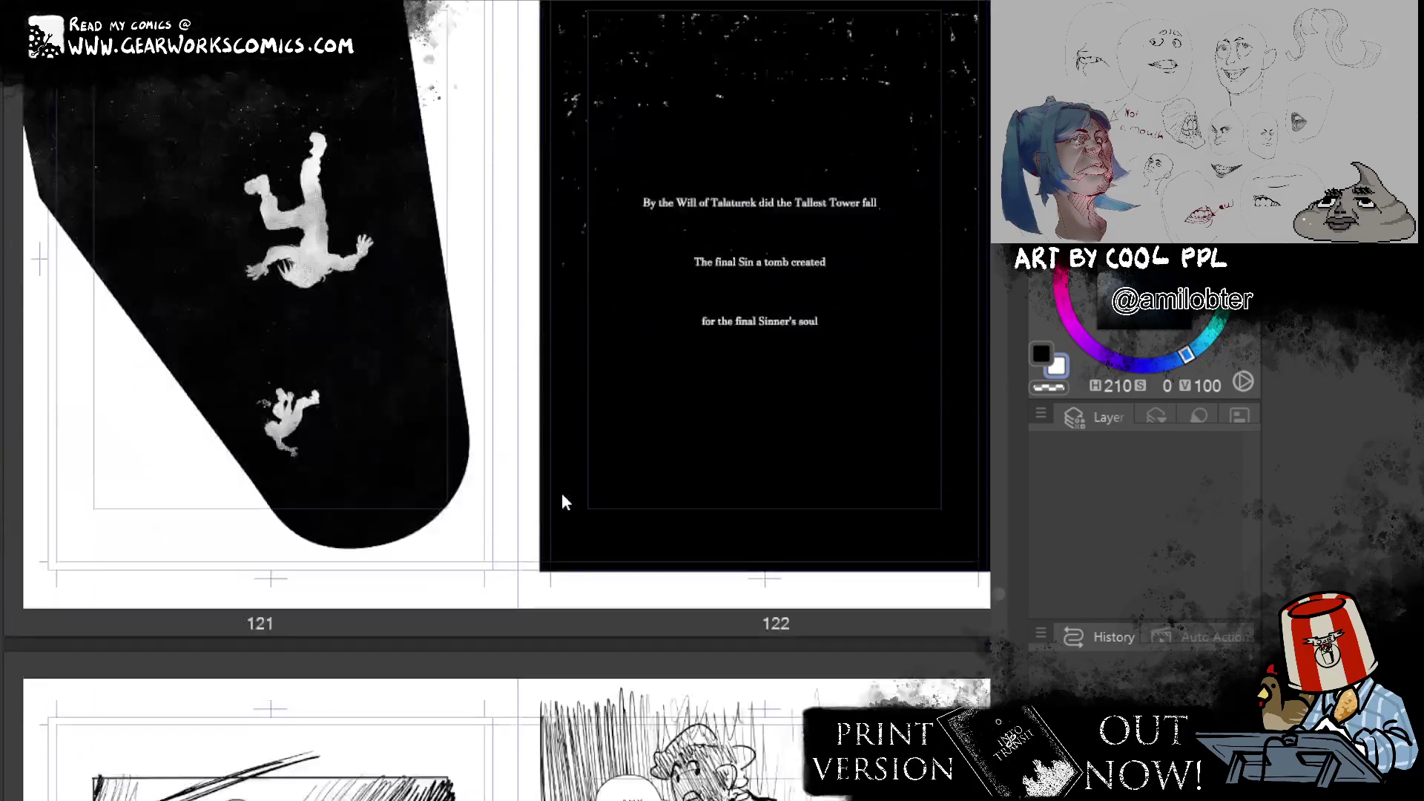
pyautogui.scroll(5, 562, 497)
pyautogui.scroll(-5, 562, 497)
pyautogui.scroll(8, 562, 497)
pyautogui.scroll(8, 562, 502)
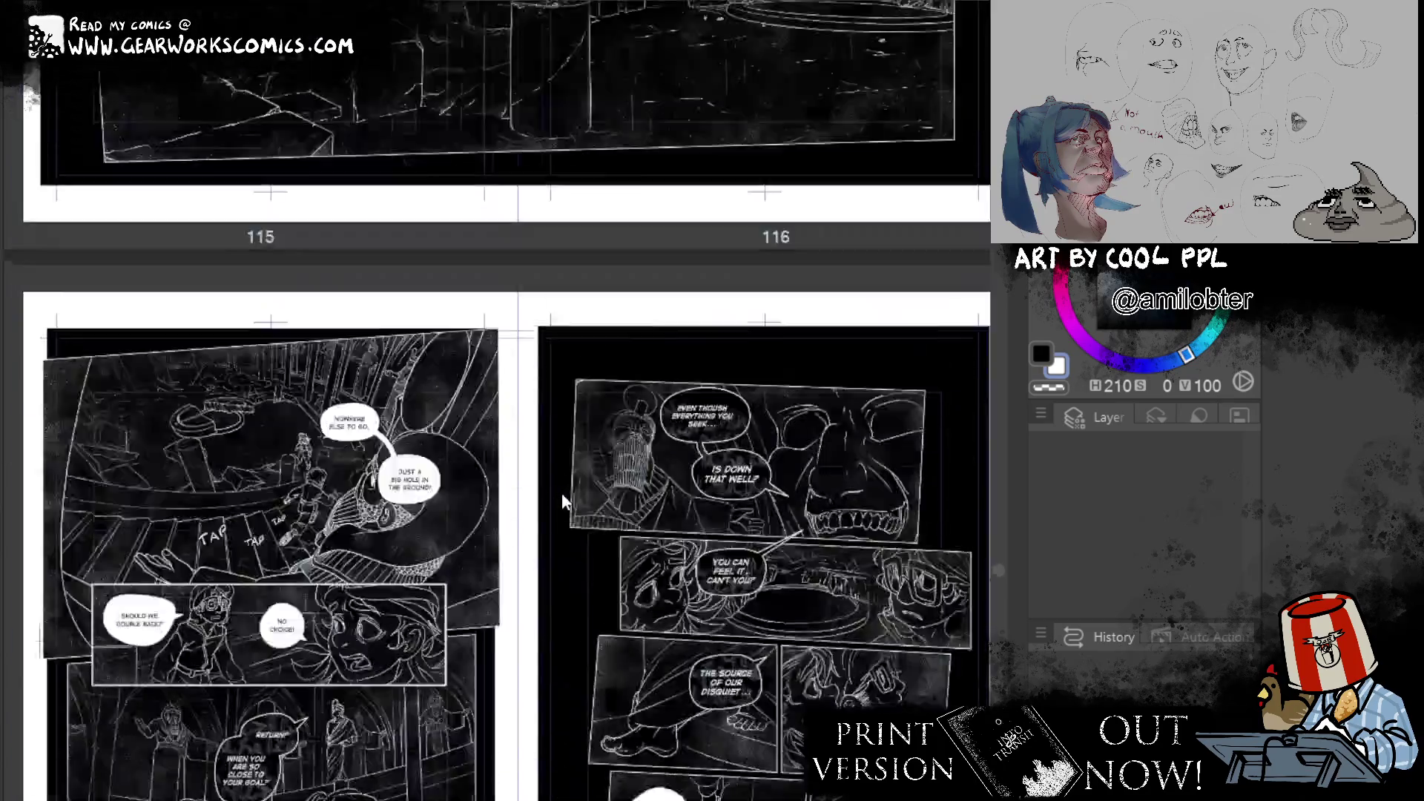
pyautogui.scroll(12, 562, 502)
pyautogui.scroll(5, 562, 502)
pyautogui.scroll(15, 563, 502)
pyautogui.scroll(5, 562, 496)
pyautogui.scroll(7, 562, 497)
pyautogui.scroll(9, 562, 497)
pyautogui.scroll(8, 564, 484)
pyautogui.scroll(7, 562, 486)
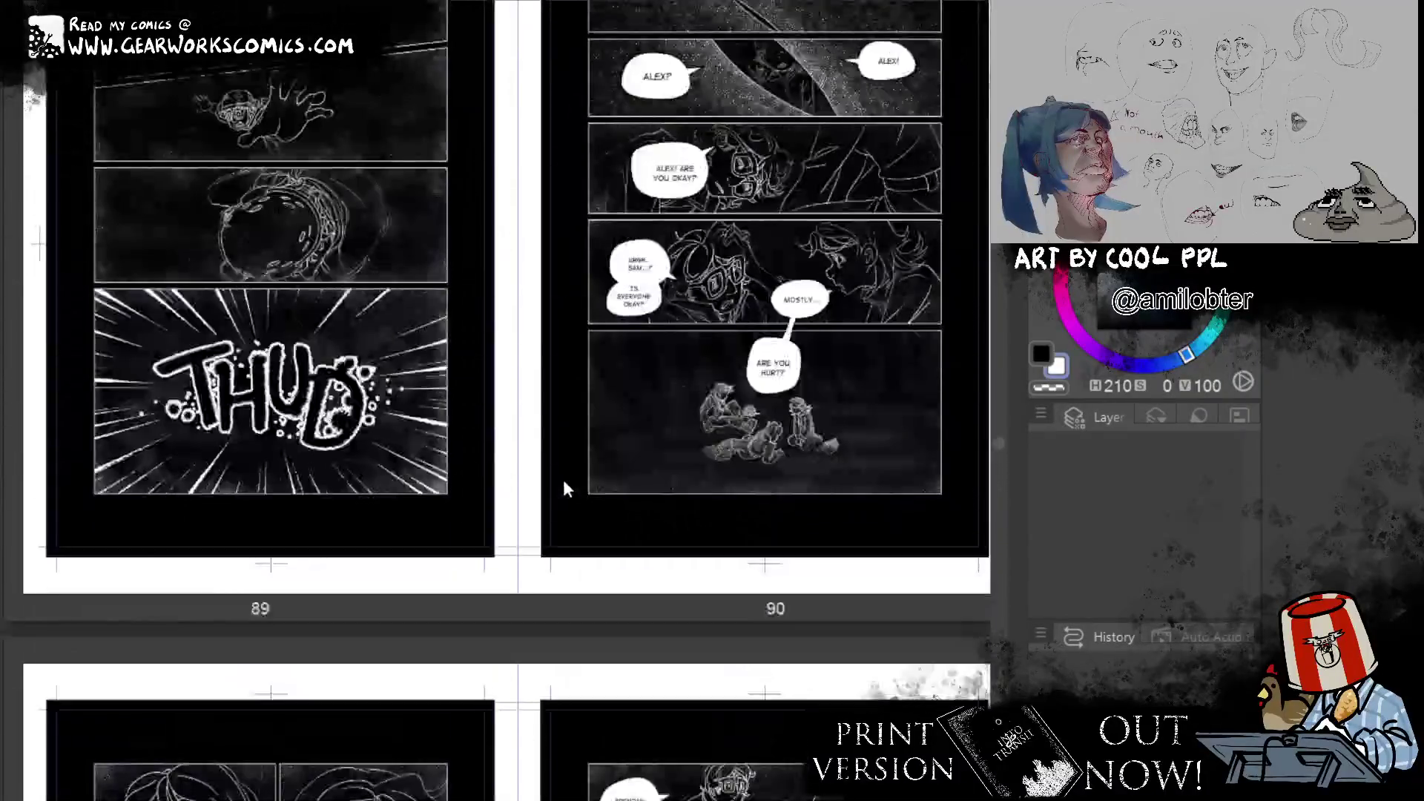
pyautogui.scroll(10, 563, 487)
pyautogui.scroll(6, 563, 486)
pyautogui.scroll(6, 563, 487)
pyautogui.scroll(9, 549, 528)
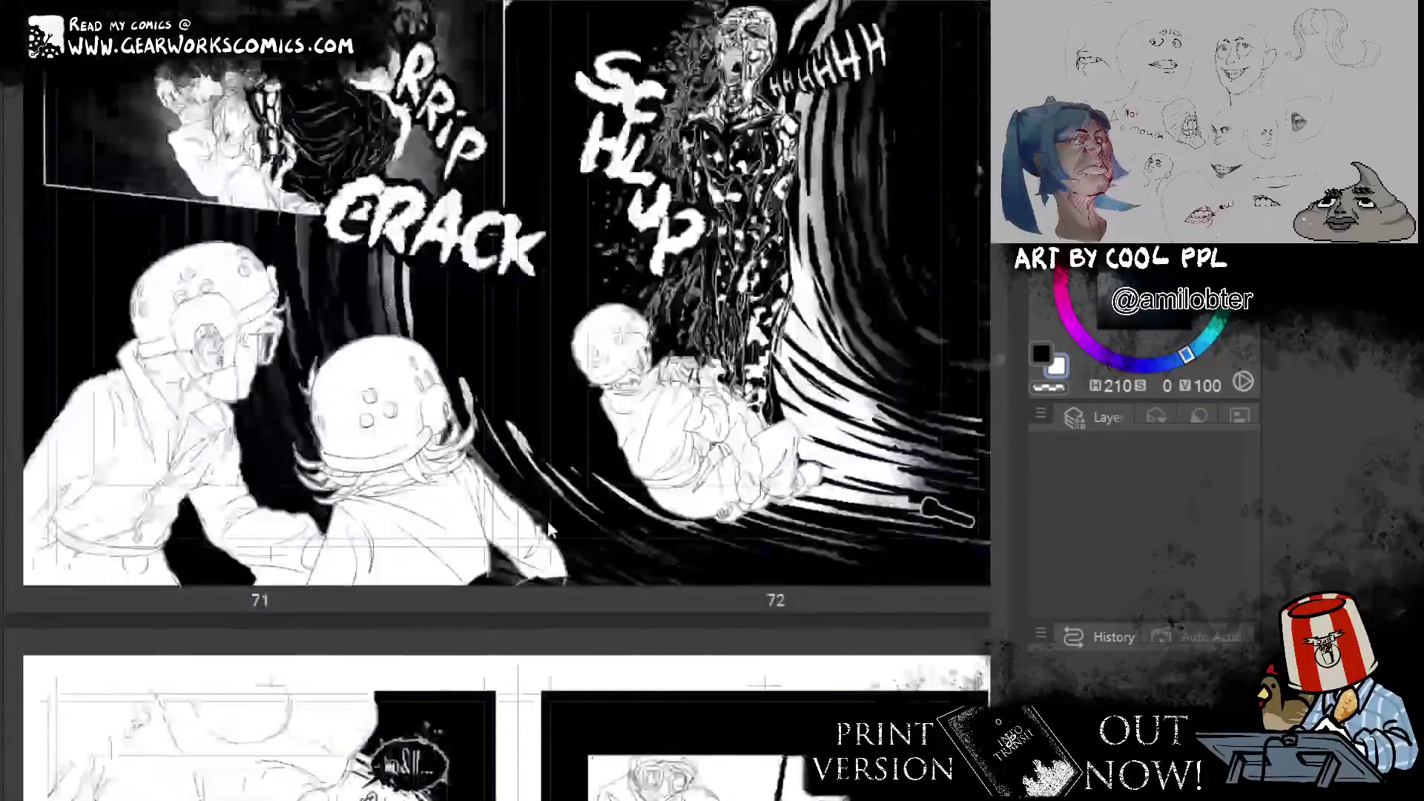
pyautogui.scroll(6, 549, 528)
pyautogui.scroll(9, 549, 528)
pyautogui.scroll(6, 548, 528)
pyautogui.scroll(9, 549, 528)
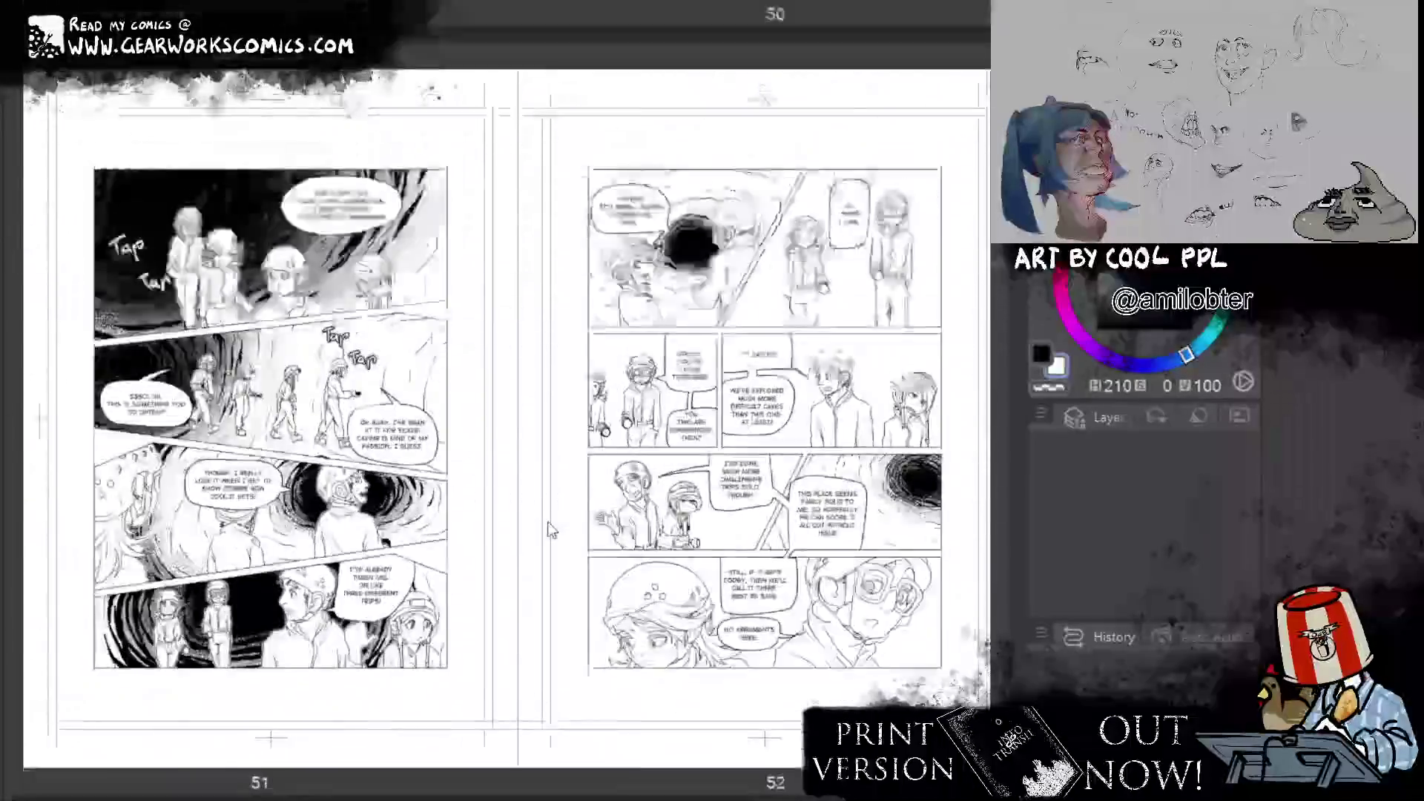
pyautogui.scroll(6, 550, 532)
pyautogui.scroll(8, 552, 538)
pyautogui.scroll(9, 555, 545)
pyautogui.scroll(6, 554, 545)
pyautogui.scroll(6, 555, 545)
pyautogui.scroll(6, 555, 545)
pyautogui.scroll(10, 553, 537)
pyautogui.scroll(3, 553, 536)
pyautogui.scroll(5, 554, 537)
pyautogui.scroll(-5, 532, 510)
pyautogui.scroll(5, 296, 407)
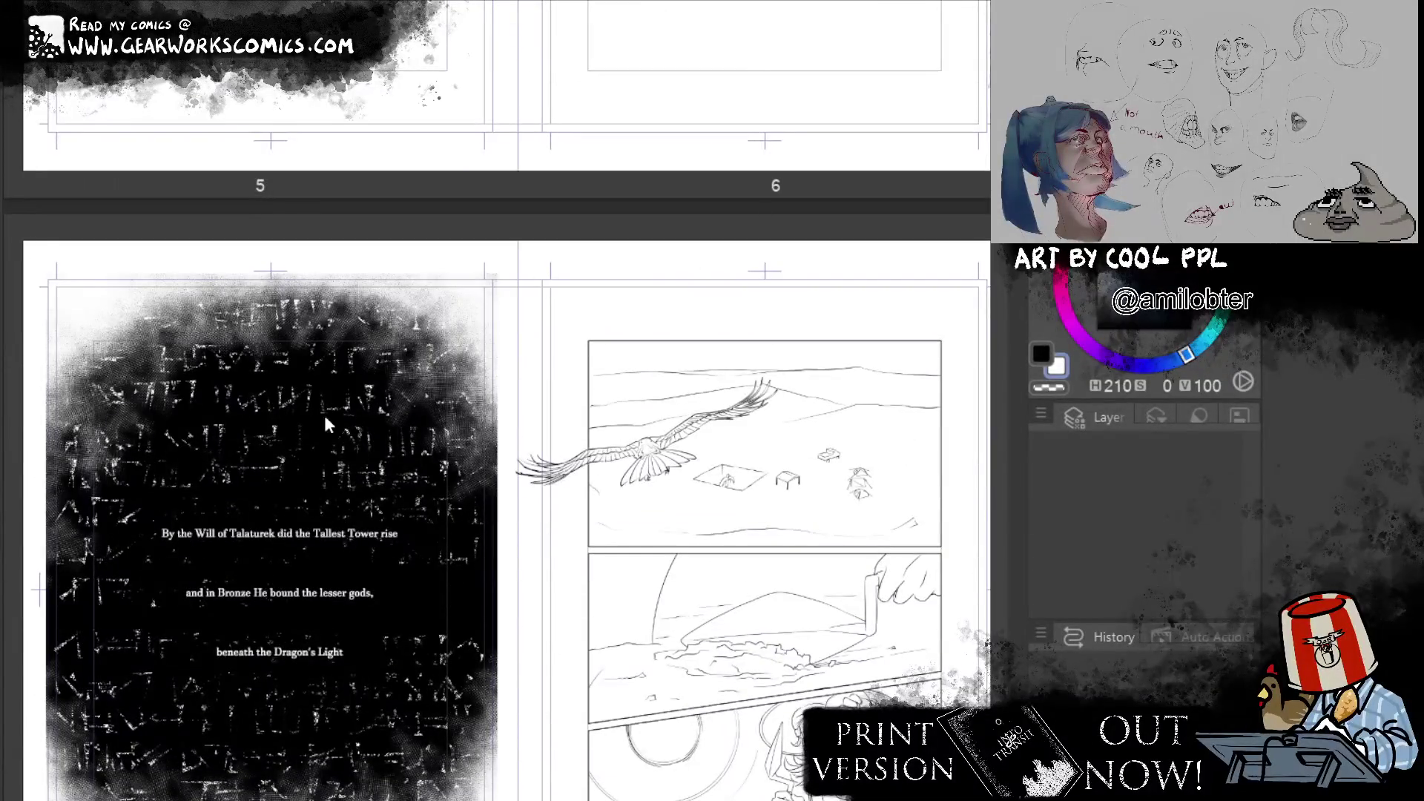
pyautogui.scroll(3, 425, 581)
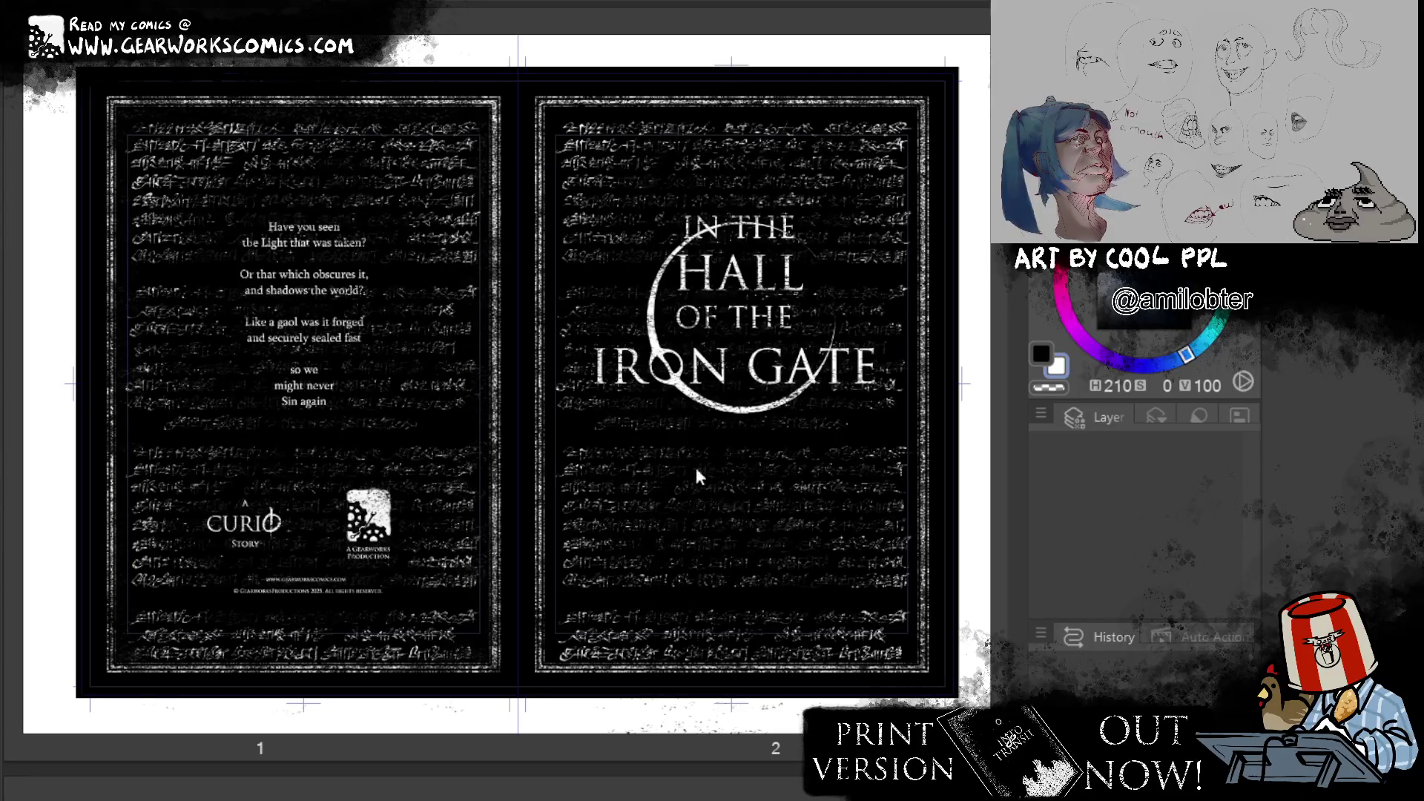
# Step: Scroll down and back through the comic's remaining spreads to review them
pyautogui.scroll(-5, 696, 469)
pyautogui.scroll(-10, 697, 459)
pyautogui.scroll(-15, 700, 450)
pyautogui.scroll(-10, 705, 460)
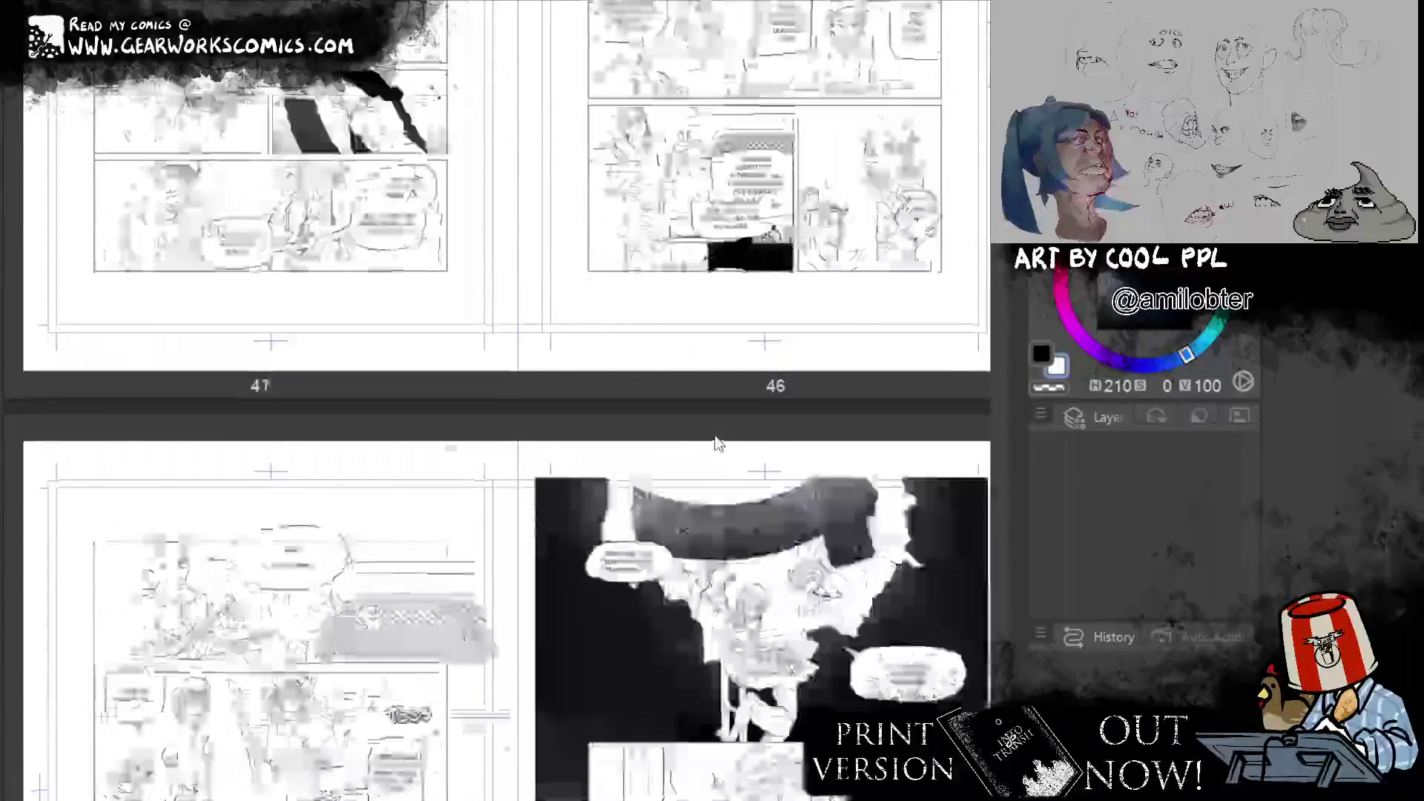
pyautogui.scroll(-15, 720, 475)
pyautogui.scroll(-10, 734, 493)
pyautogui.scroll(-10, 747, 509)
pyautogui.scroll(-10, 746, 504)
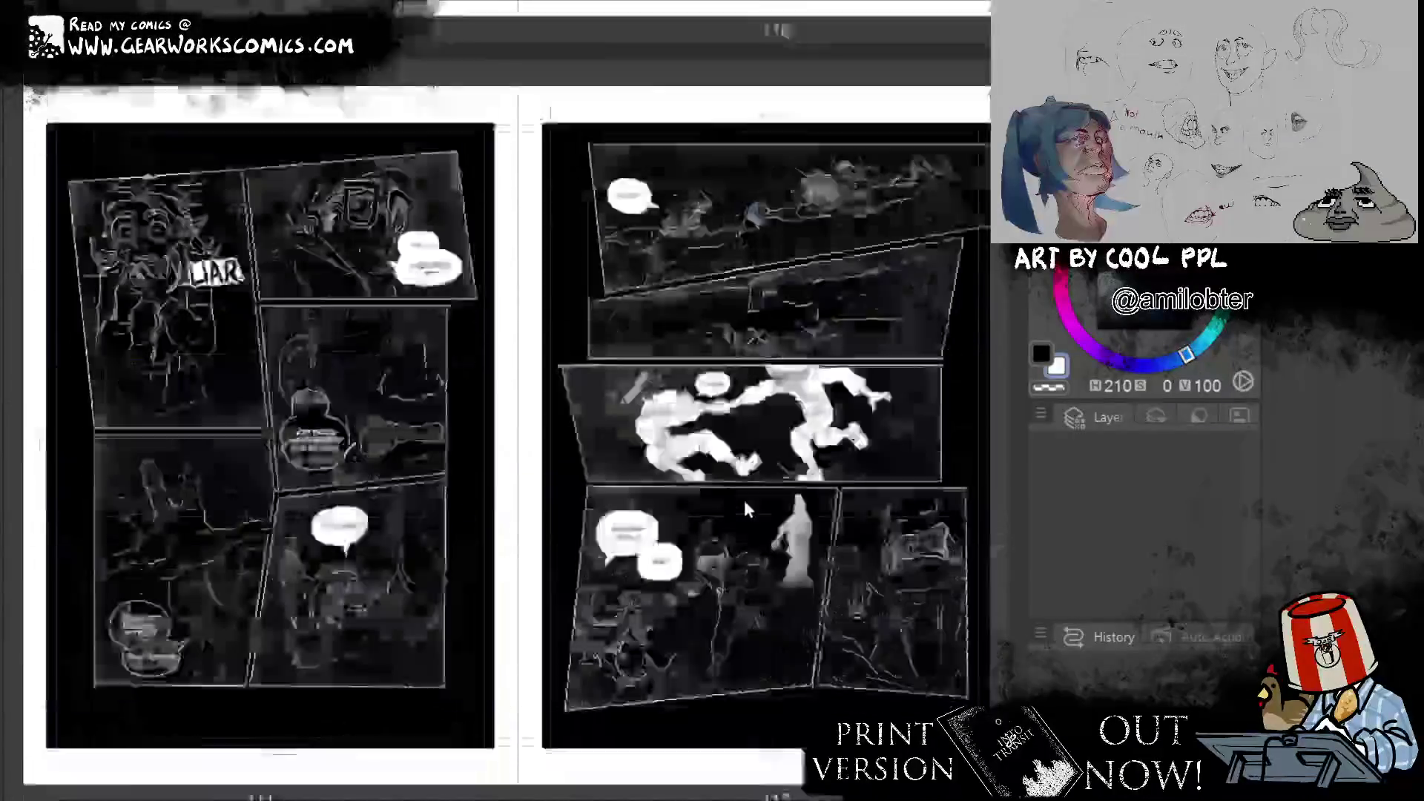
pyautogui.scroll(-5, 744, 500)
pyautogui.scroll(5, 744, 500)
pyautogui.scroll(5, 745, 500)
pyautogui.scroll(5, 745, 500)
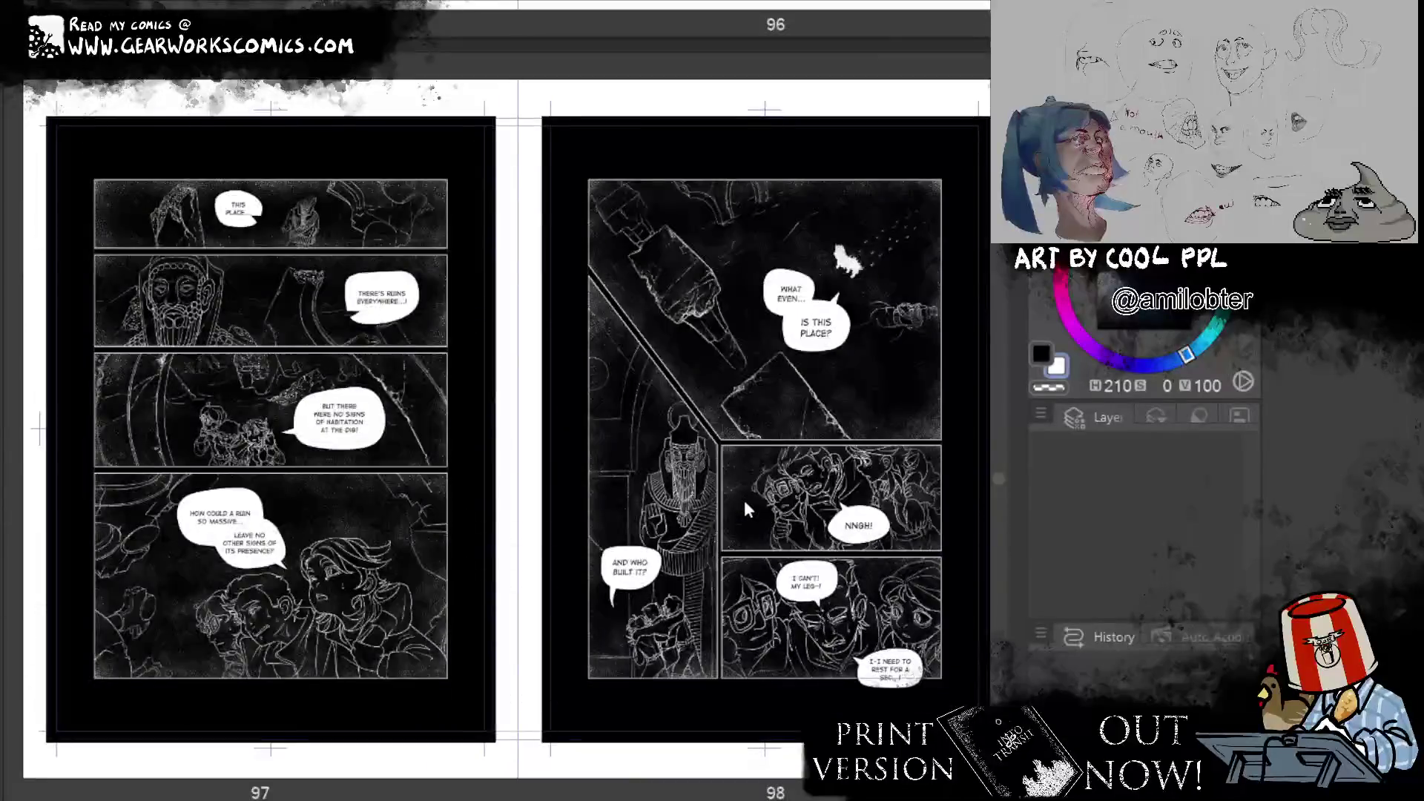
pyautogui.scroll(10, 744, 500)
pyautogui.scroll(5, 744, 500)
pyautogui.scroll(10, 744, 500)
pyautogui.scroll(5, 744, 500)
pyautogui.scroll(10, 749, 507)
pyautogui.scroll(10, 749, 509)
pyautogui.scroll(5, 749, 509)
pyautogui.scroll(-3, 749, 507)
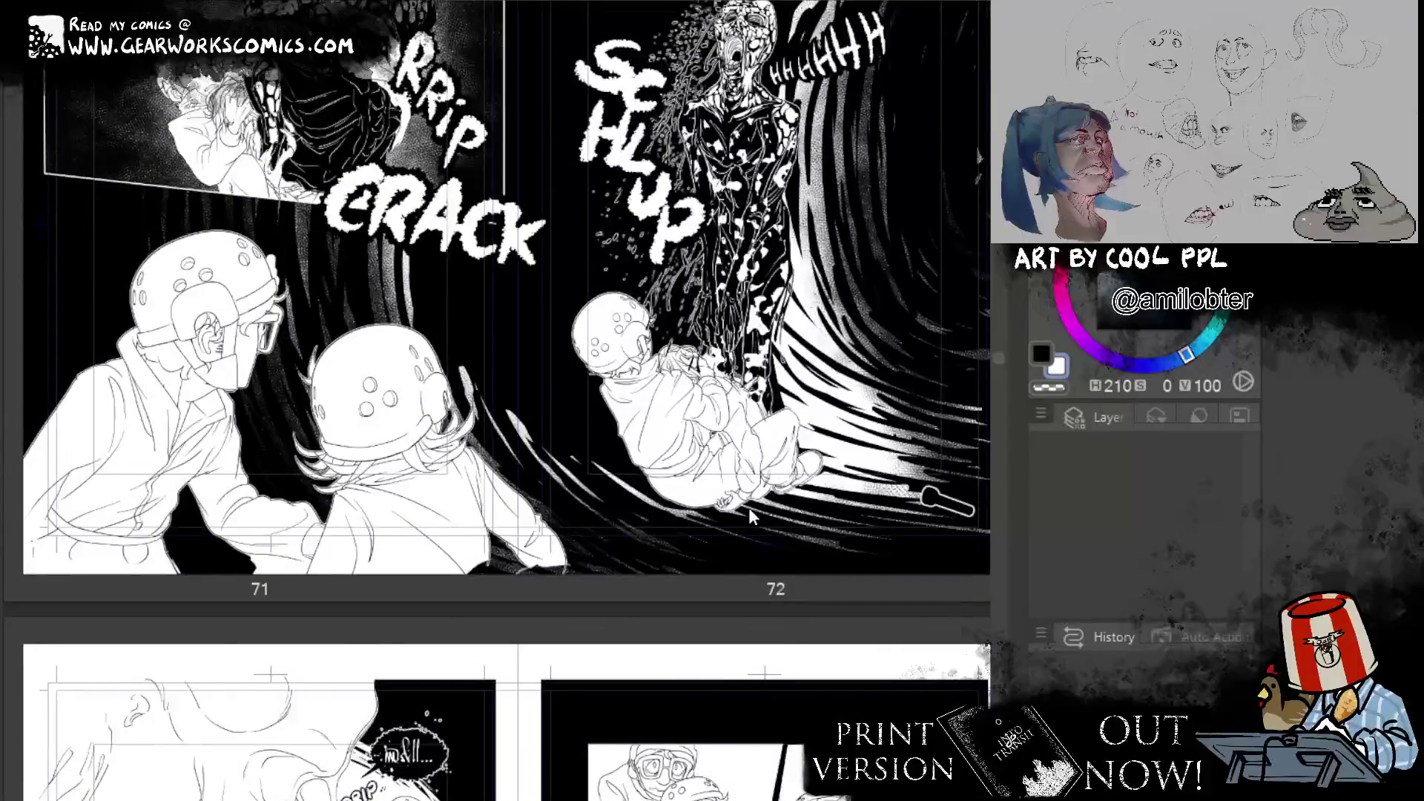
pyautogui.scroll(2, 749, 507)
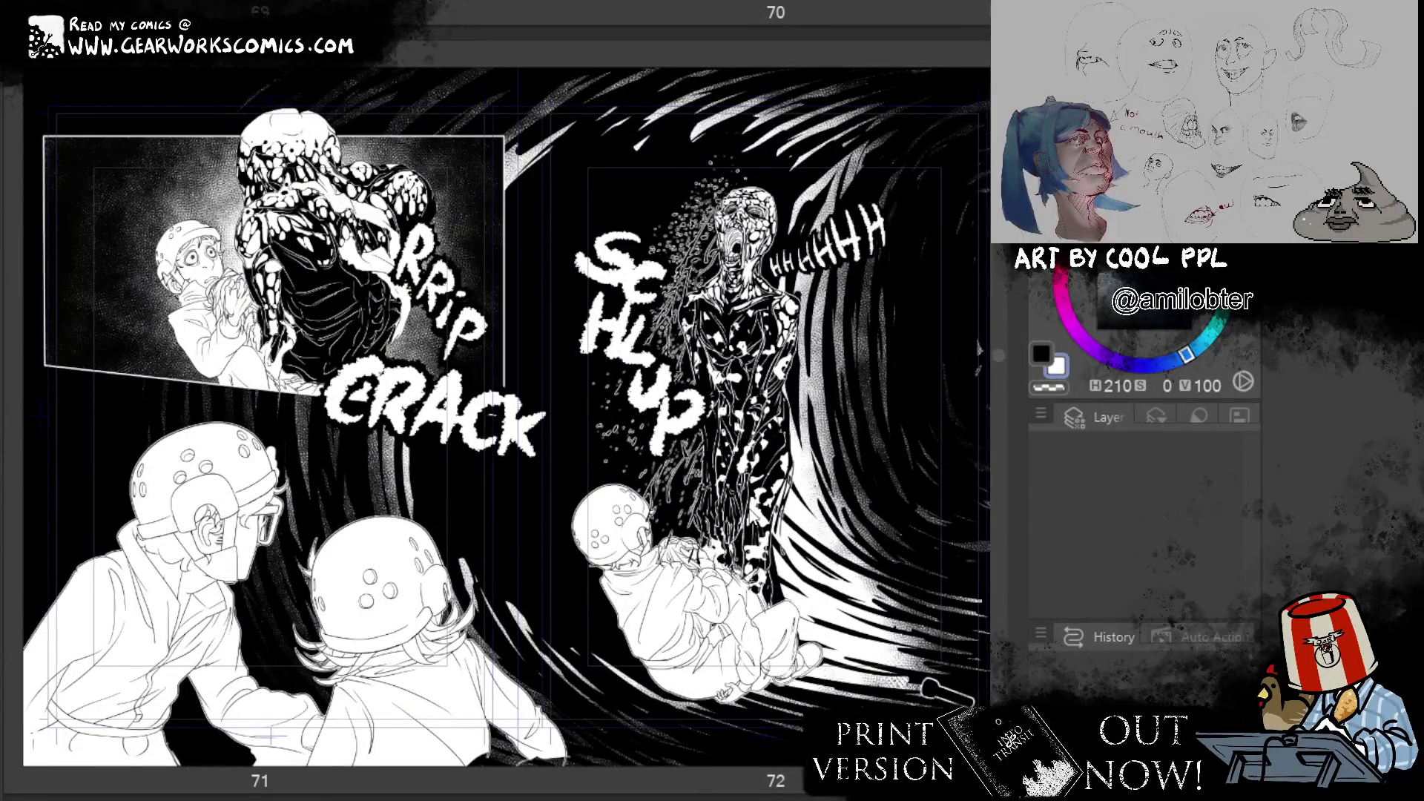
pyautogui.scroll(-5, 746, 507)
pyautogui.scroll(-10, 743, 500)
pyautogui.scroll(-10, 743, 500)
pyautogui.scroll(-5, 744, 504)
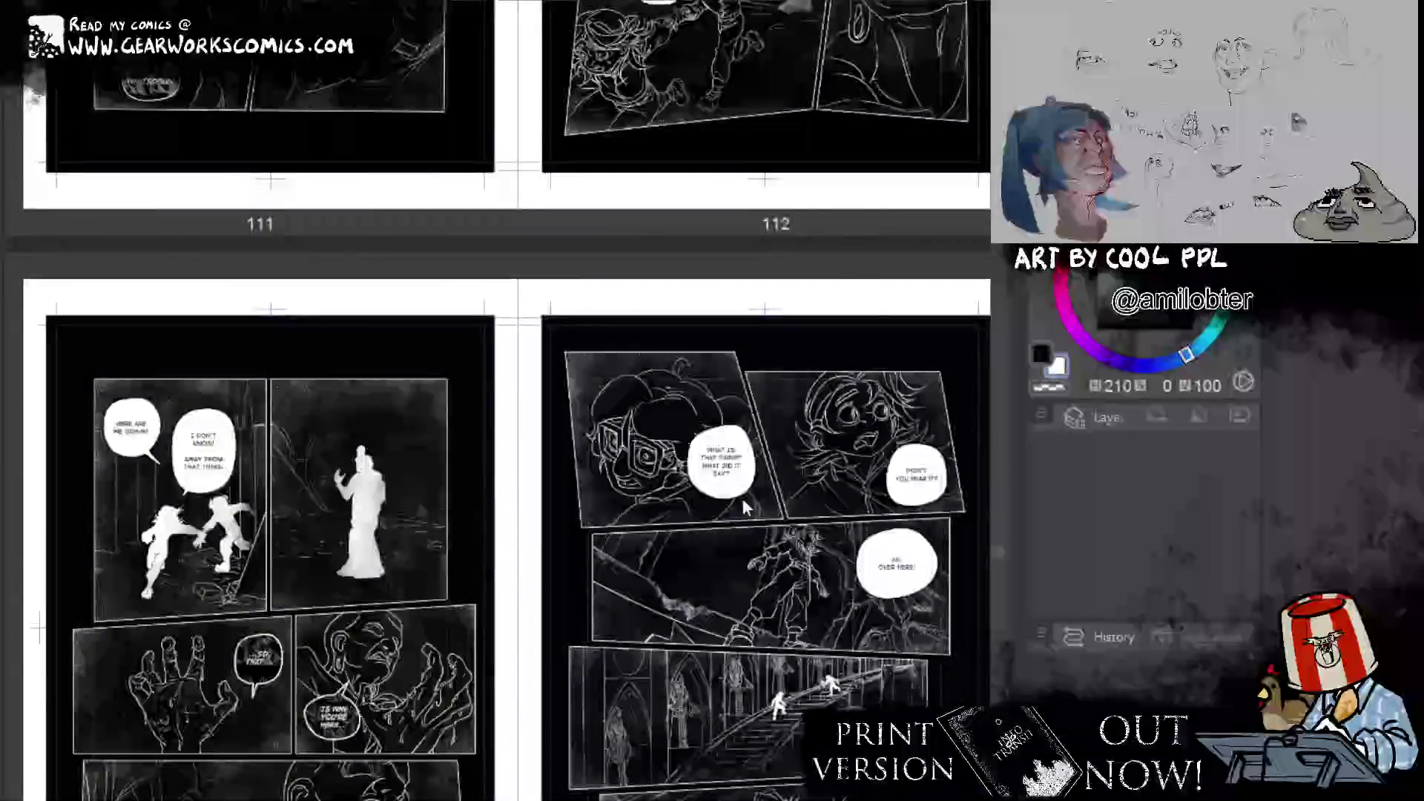
pyautogui.scroll(-5, 744, 507)
pyautogui.scroll(3, 744, 507)
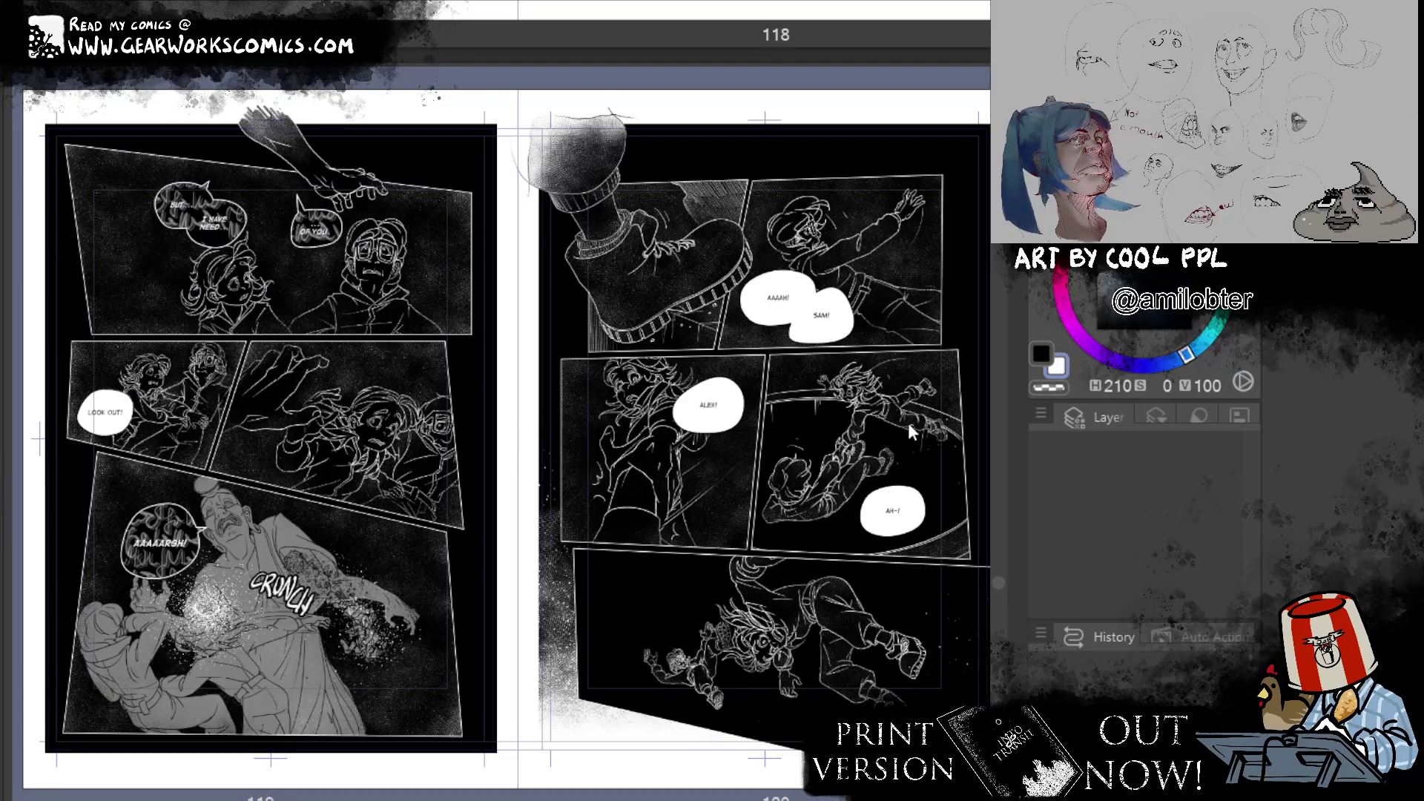
pyautogui.scroll(-5, 908, 423)
pyautogui.scroll(-2, 908, 423)
pyautogui.scroll(-2, 907, 423)
pyautogui.scroll(-3, 909, 424)
pyautogui.scroll(5, 909, 424)
pyautogui.scroll(3, 907, 422)
pyautogui.scroll(-10, 907, 423)
pyautogui.scroll(8, 908, 423)
pyautogui.scroll(5, 912, 433)
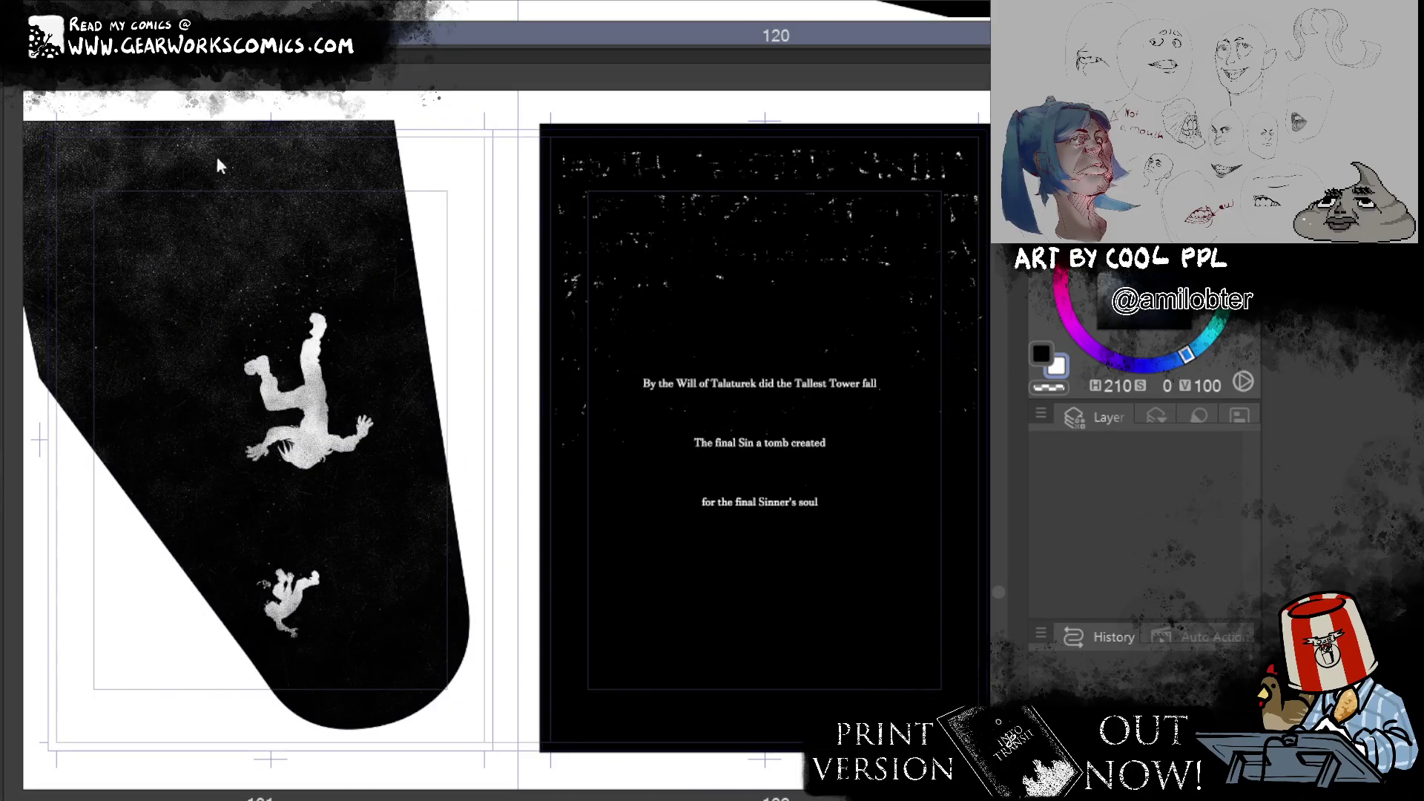
pyautogui.scroll(-10, 605, 545)
pyautogui.scroll(5, 616, 519)
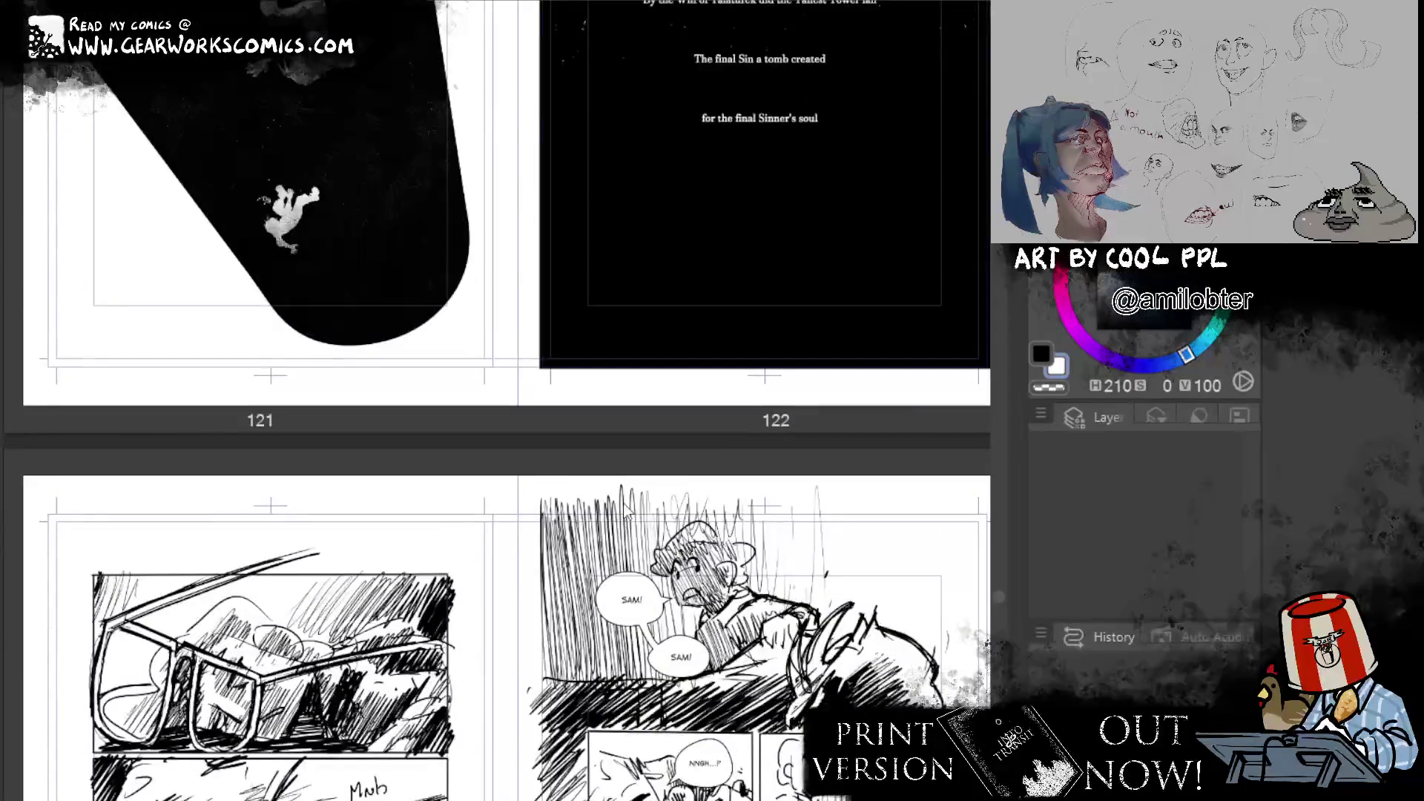
pyautogui.scroll(5, 623, 501)
# Step: View thumbnails of every spread, then return to the dark sand-textured 119/120 spread
pyautogui.hotkey('ctrl', 'w')
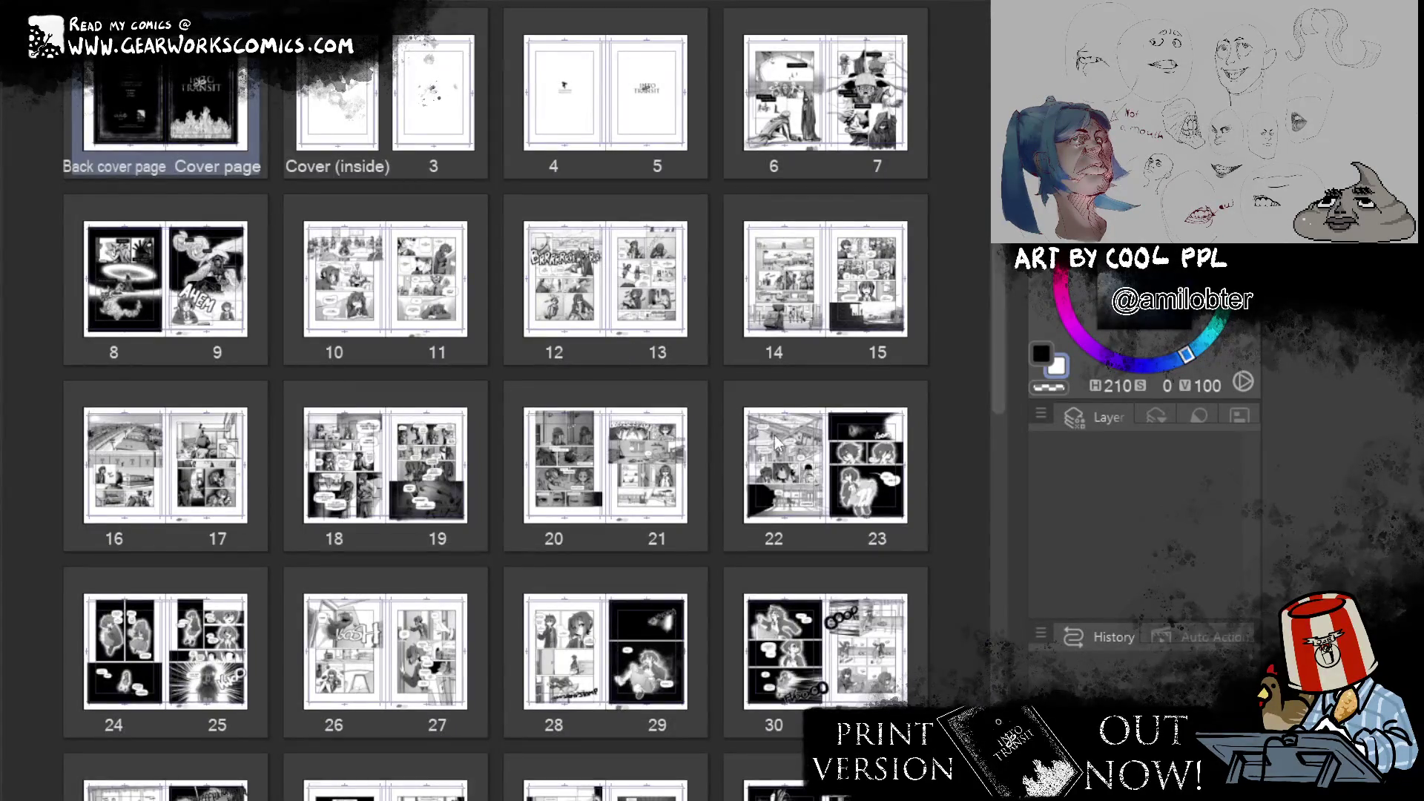
pyautogui.scroll(-10, 774, 435)
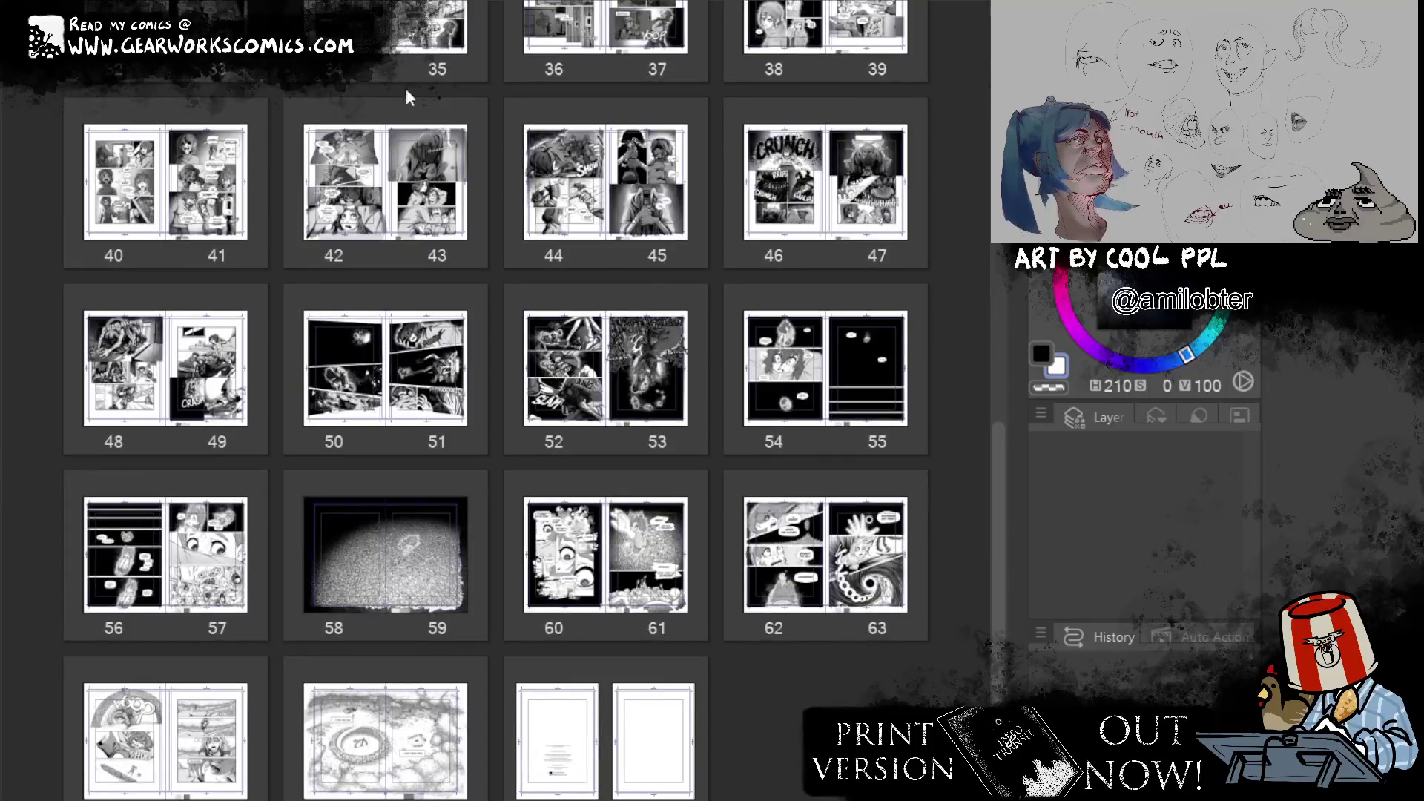
pyautogui.hotkey('ctrl', 'Tab')
pyautogui.scroll(5, 855, 430)
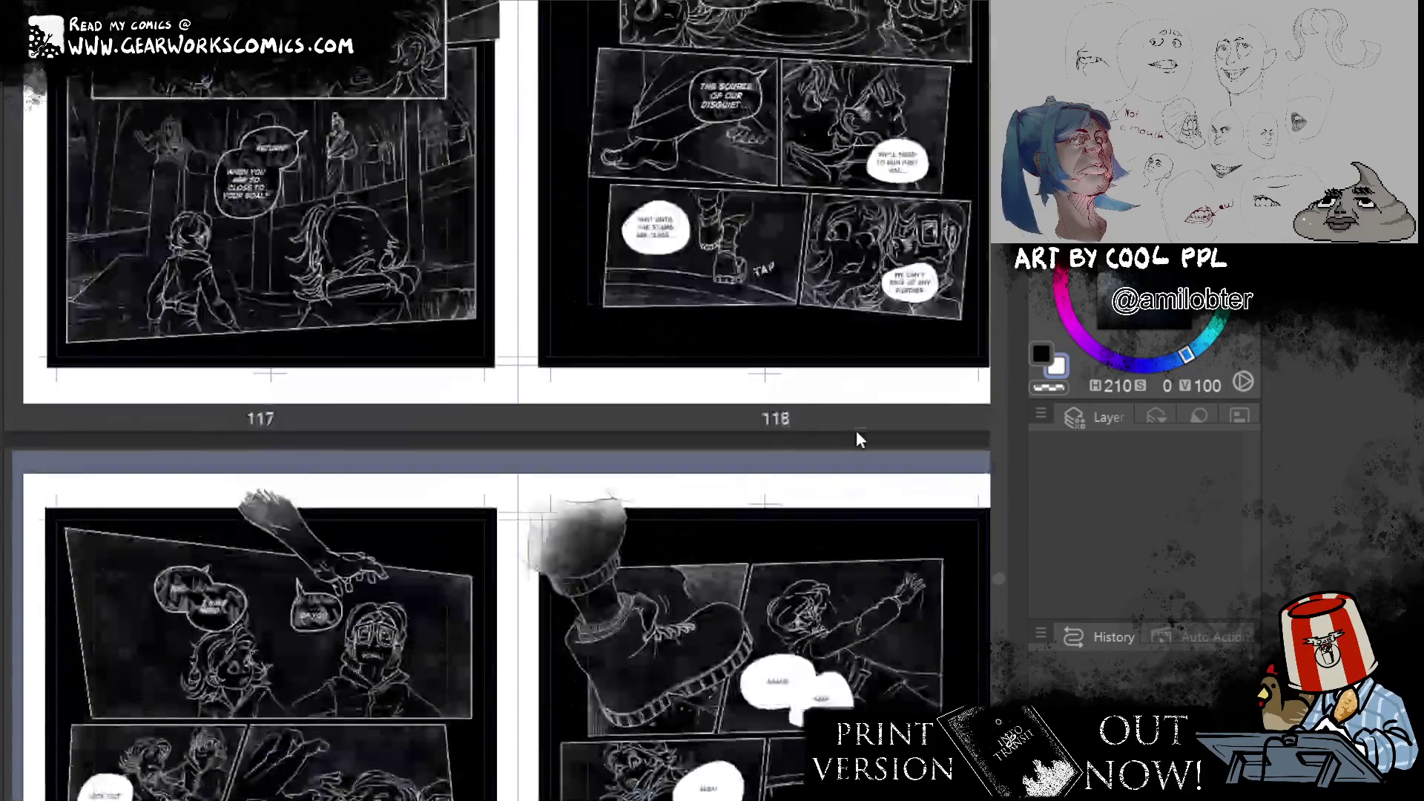
pyautogui.scroll(-3, 856, 430)
pyautogui.scroll(-3, 855, 430)
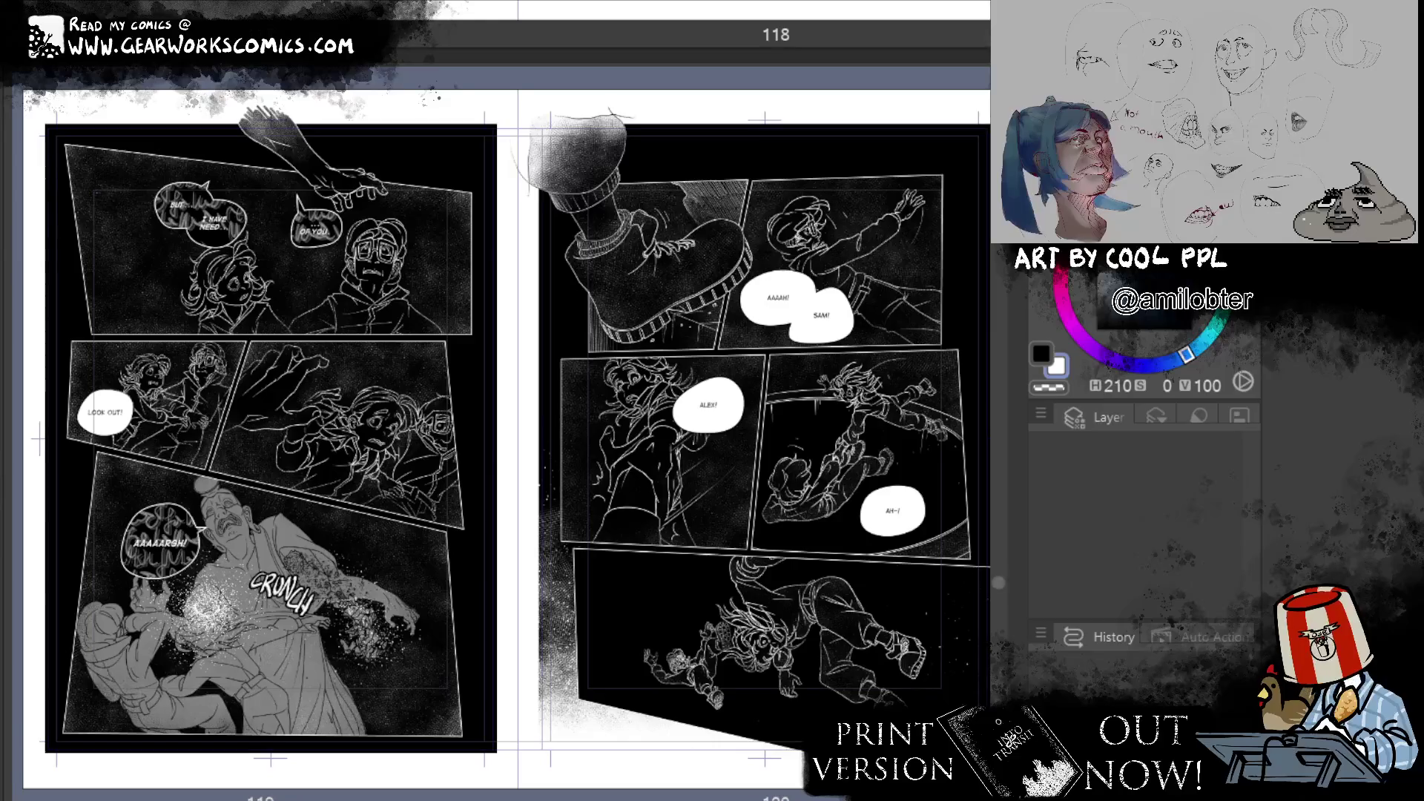
pyautogui.scroll(1, 1001, 592)
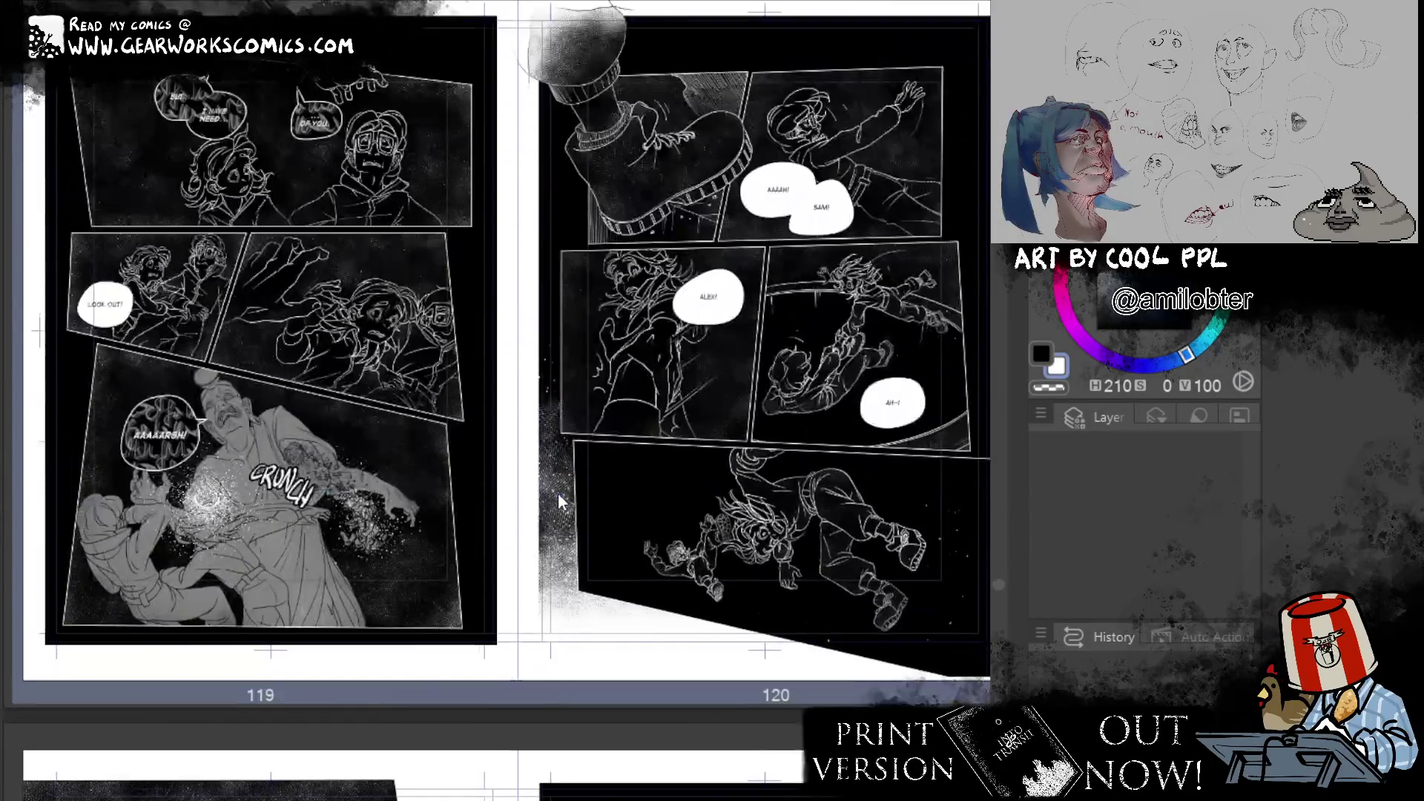
pyautogui.scroll(-5, 528, 495)
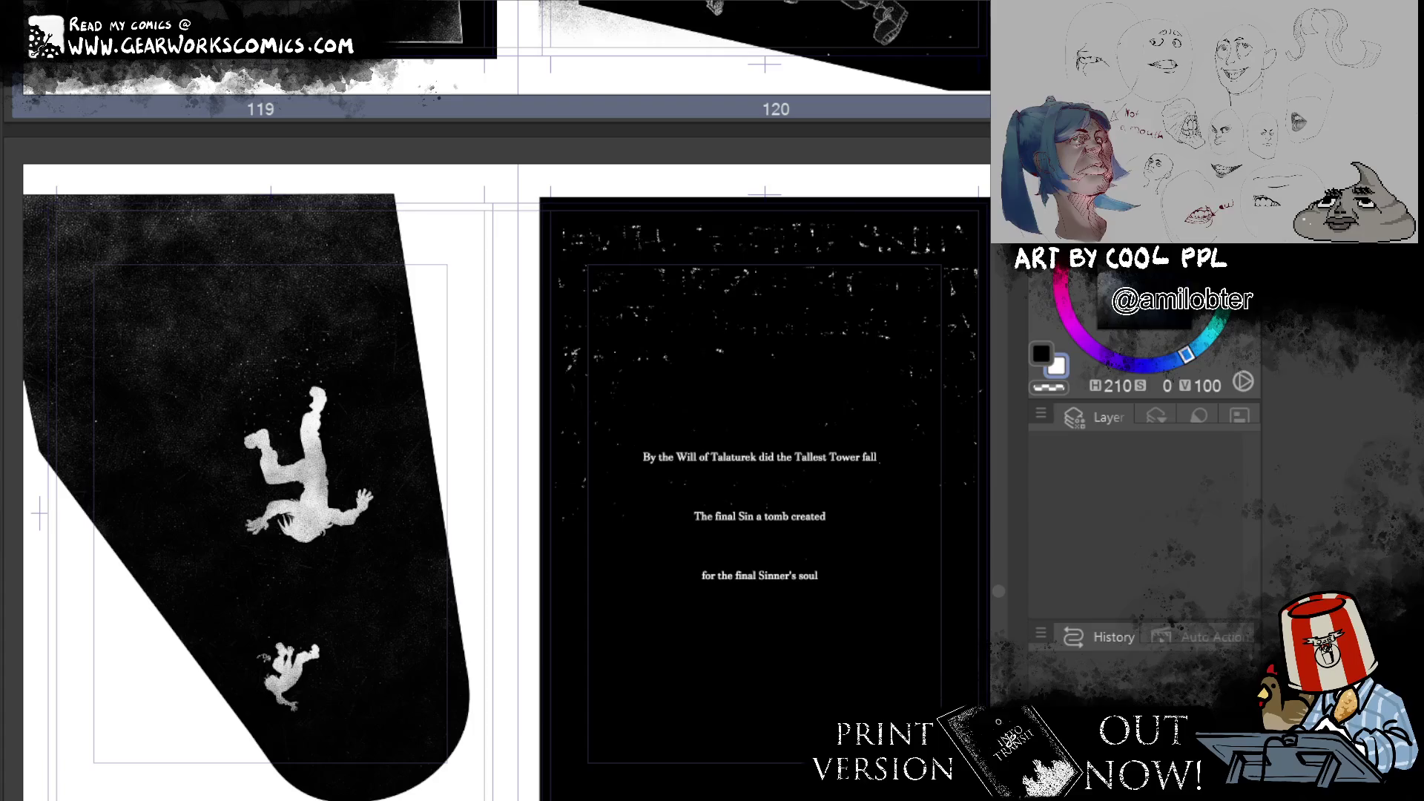
pyautogui.scroll(5, 504, 400)
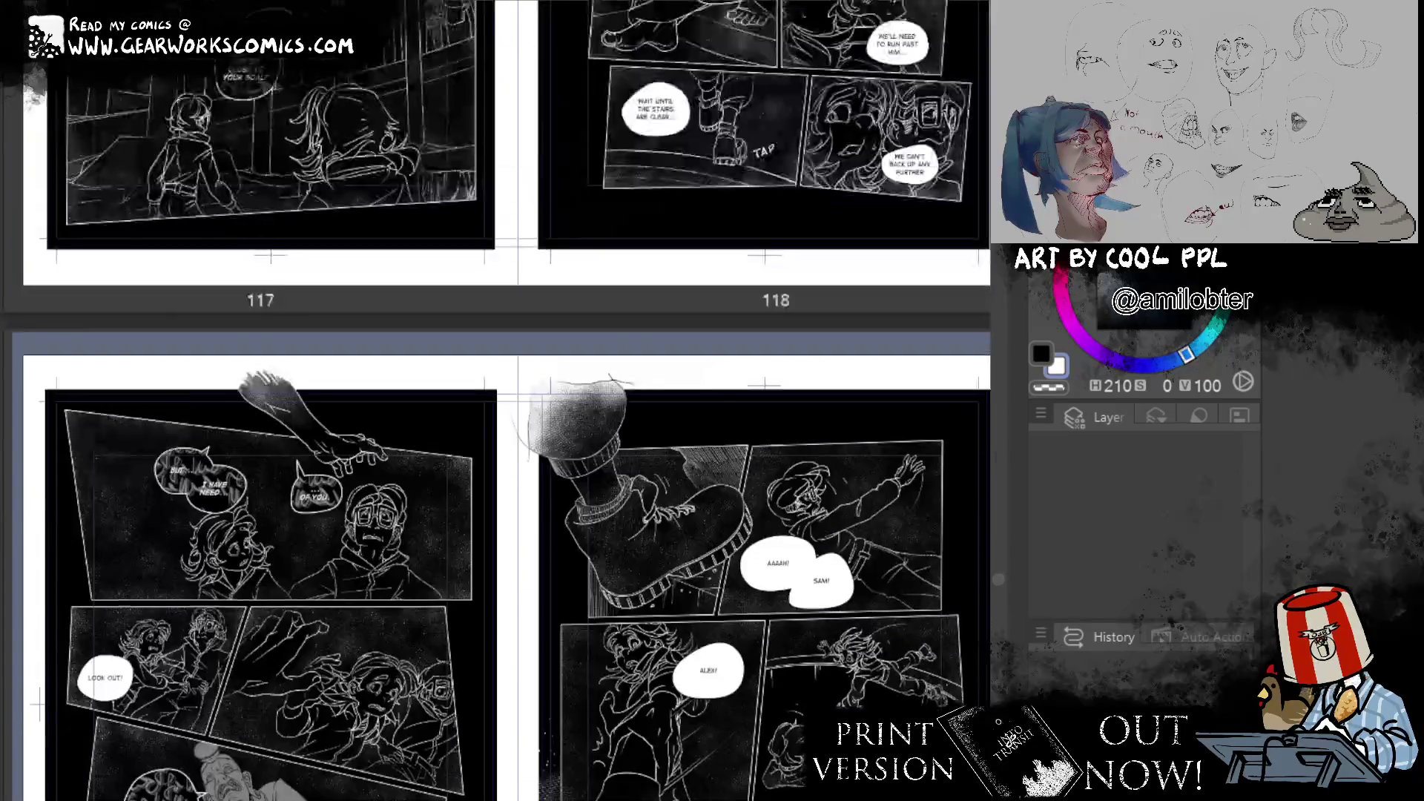
pyautogui.scroll(5, 505, 400)
pyautogui.scroll(5, 504, 400)
pyautogui.scroll(-5, 505, 401)
pyautogui.scroll(5, 505, 400)
pyautogui.scroll(-15, 504, 400)
pyautogui.scroll(-5, 505, 401)
pyautogui.scroll(5, 504, 400)
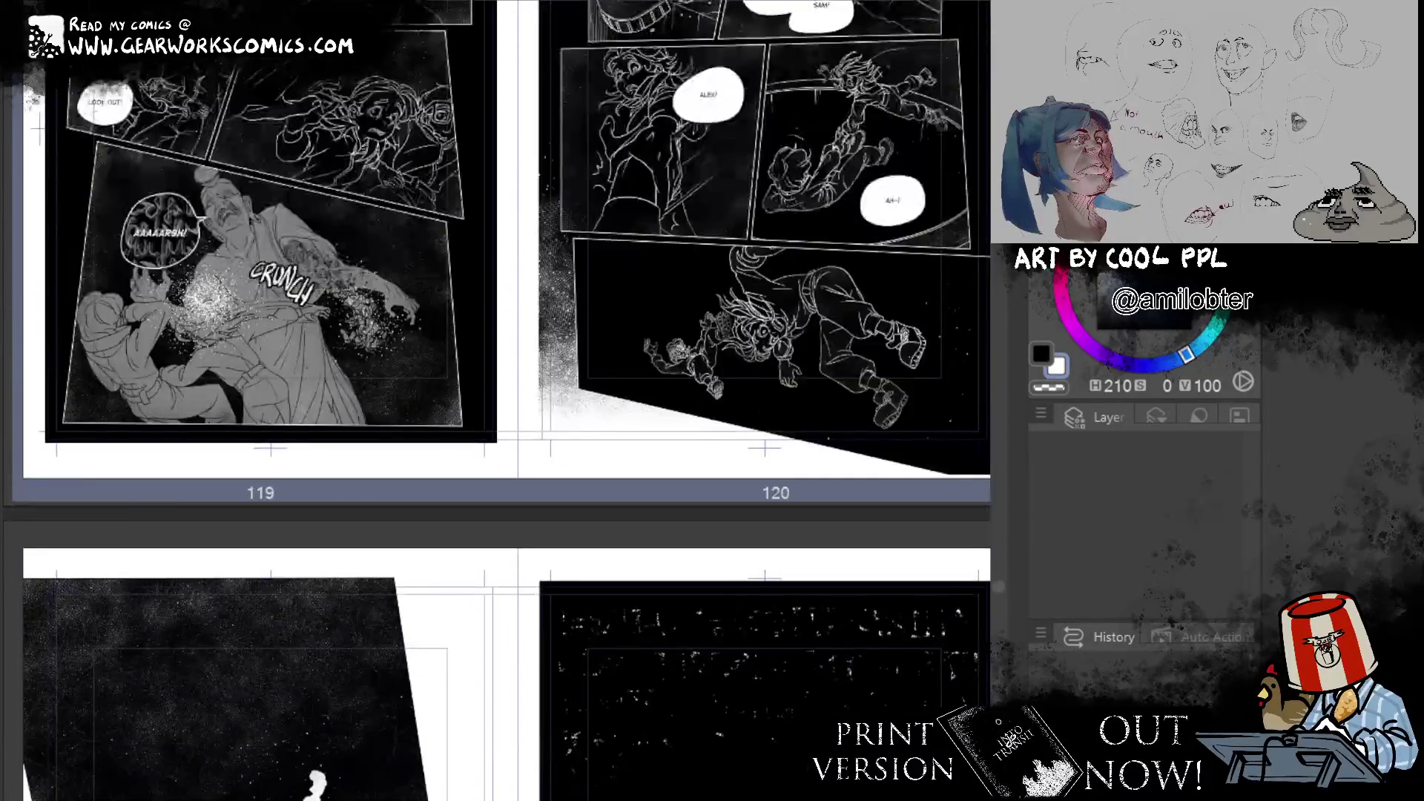
pyautogui.scroll(5, 504, 400)
pyautogui.scroll(-5, 505, 400)
pyautogui.scroll(5, 504, 400)
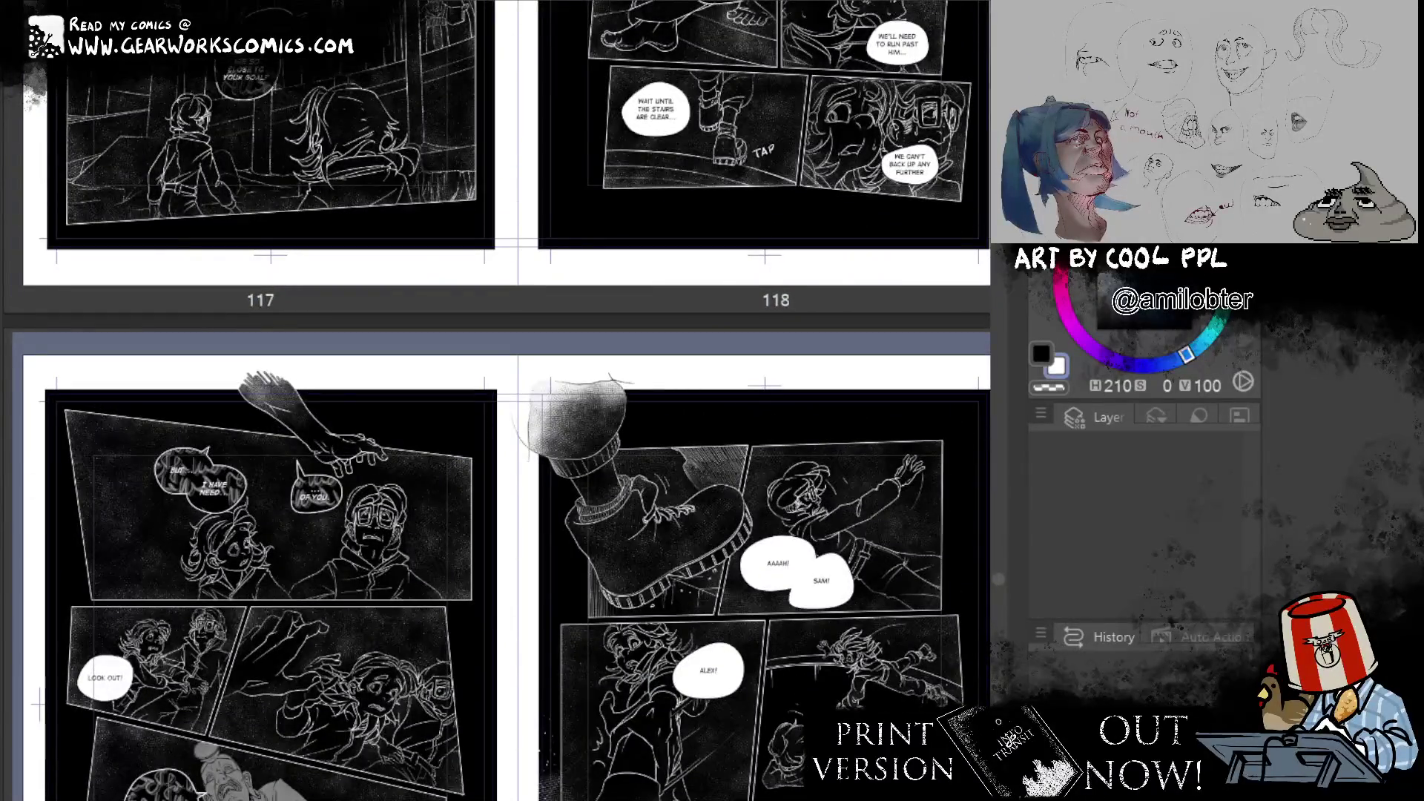